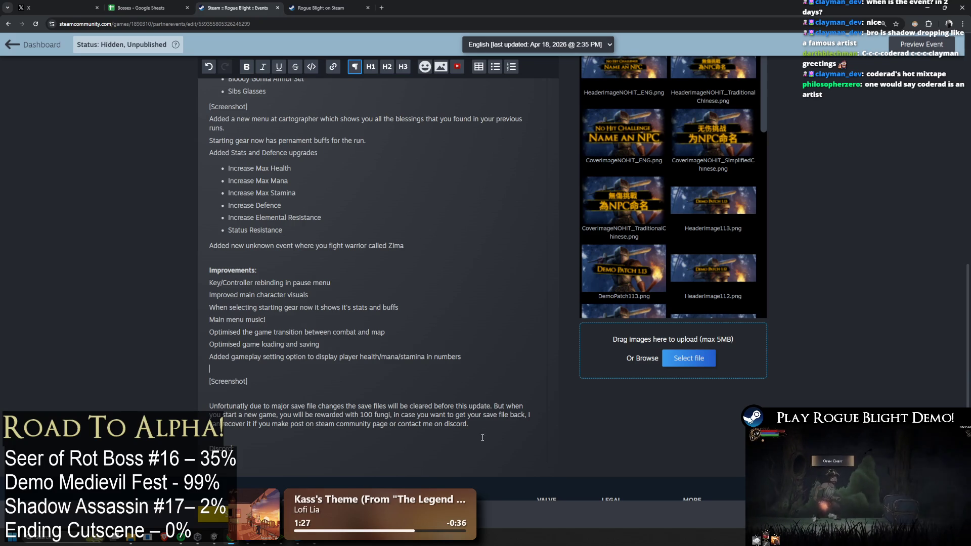
Step: Scroll through the event description, briefly opening and closing an extra browser tab
scroll(489, 444, "down", 1)
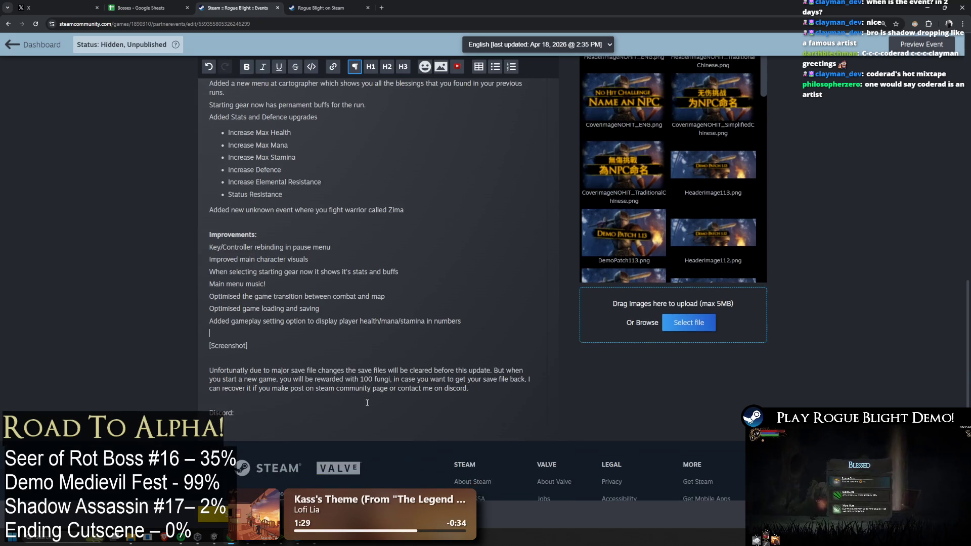
scroll(490, 444, "up", 2)
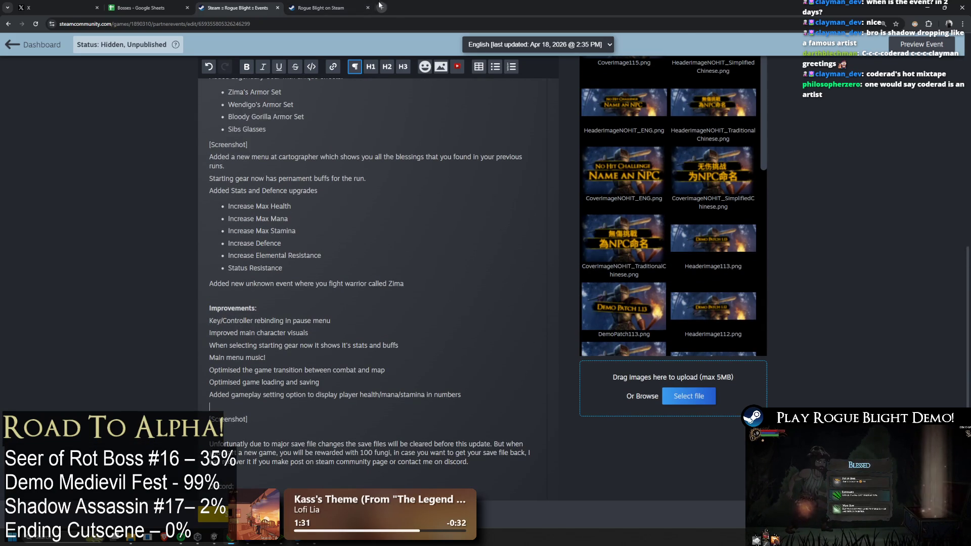
left_click(382, 7)
key("ctrl+w")
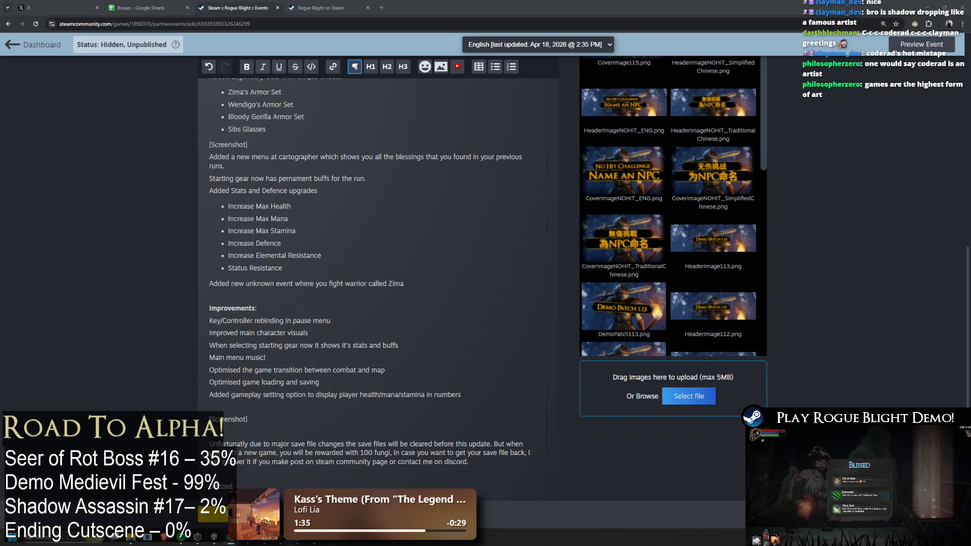
scroll(334, 273, "up", 5)
scroll(452, 231, "down", 4)
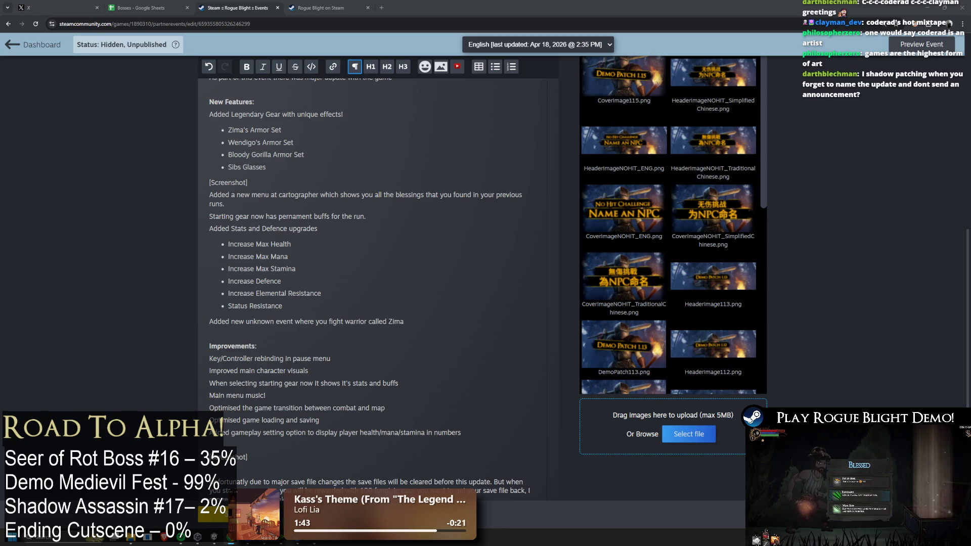
scroll(362, 264, "up", 1)
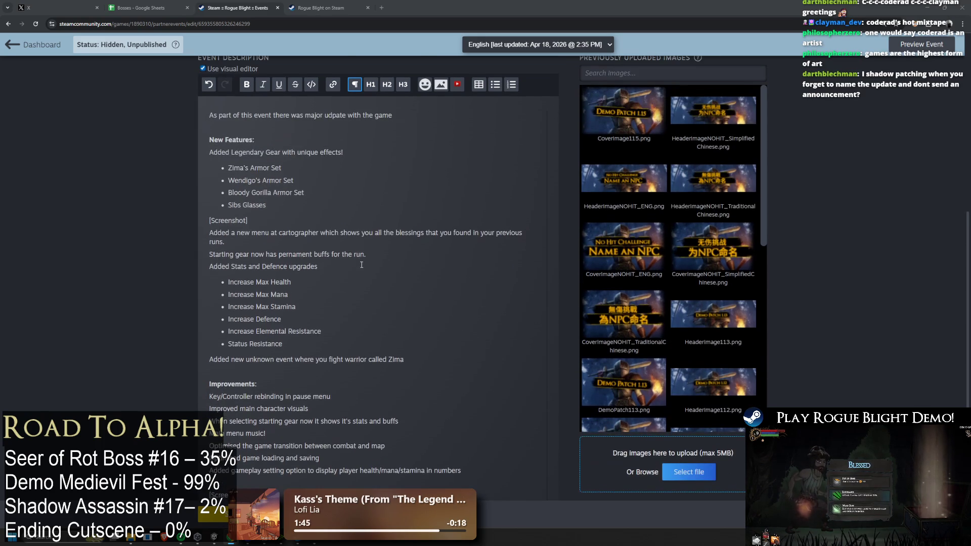
scroll(320, 397, "down", 3)
scroll(342, 369, "up", 2)
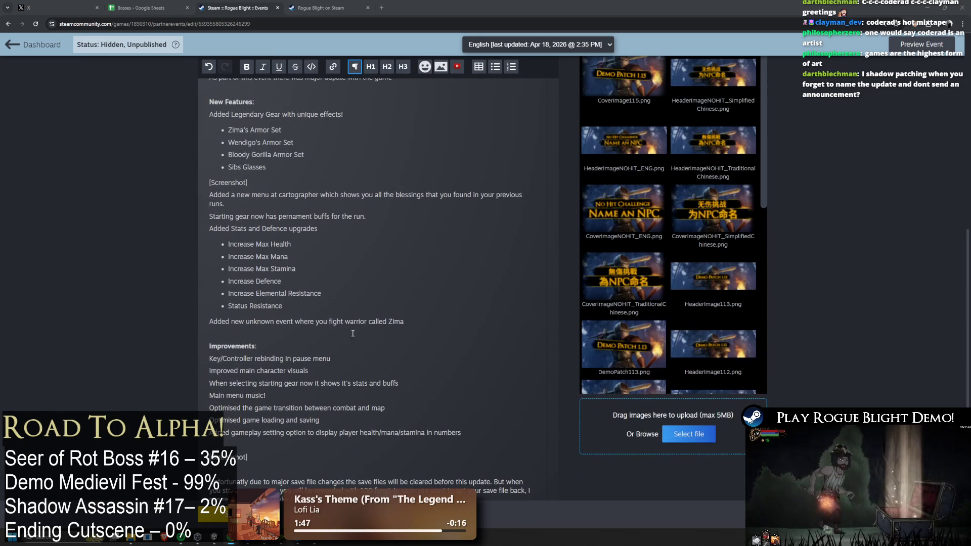
Step: Add 'STR stat now increases your critical damage instead of increasing poise.' below the Zima line
left_click(453, 322)
key("Return")
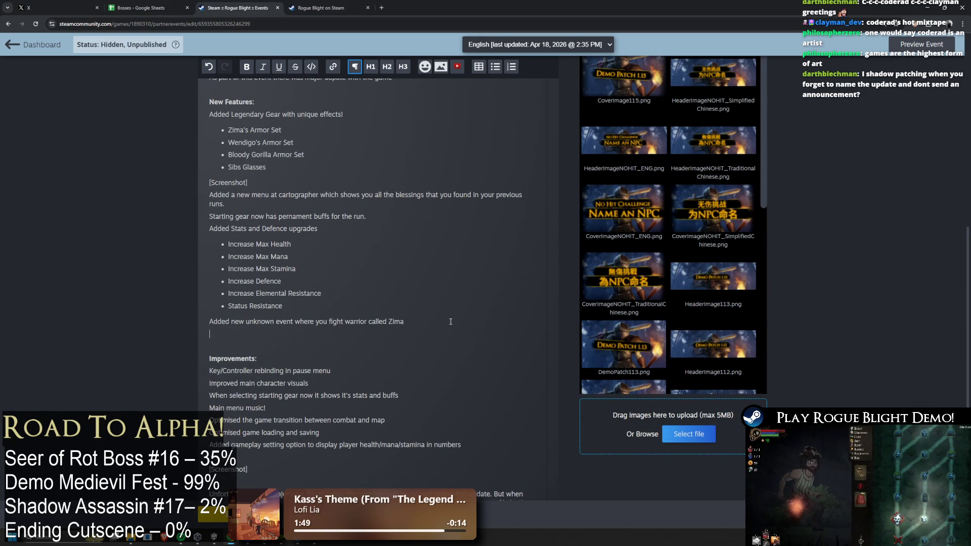
type("STR ")
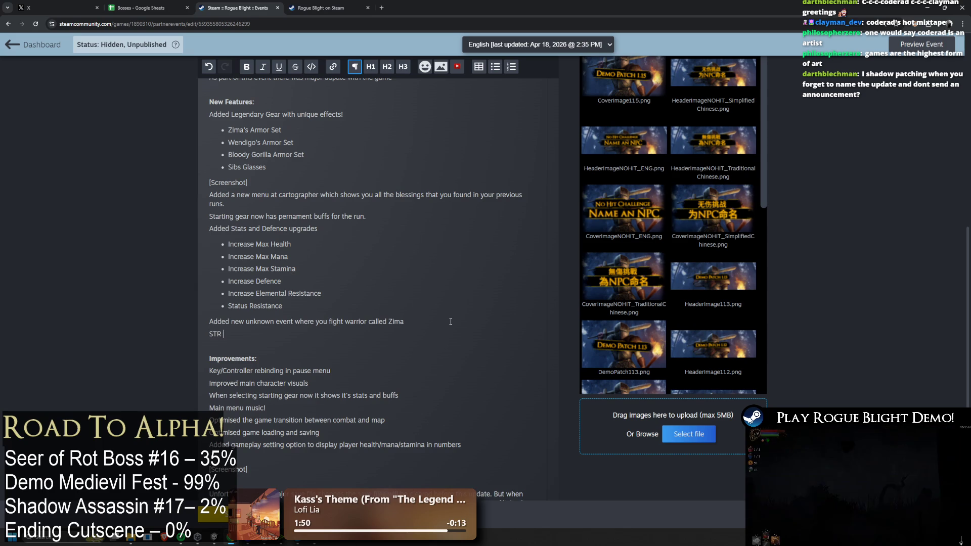
type("stat now increase")
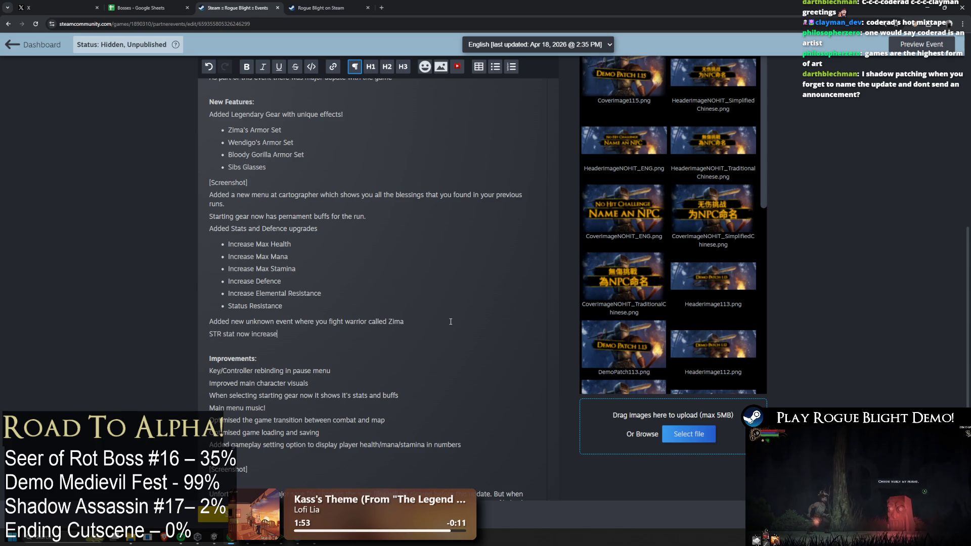
type("s your c")
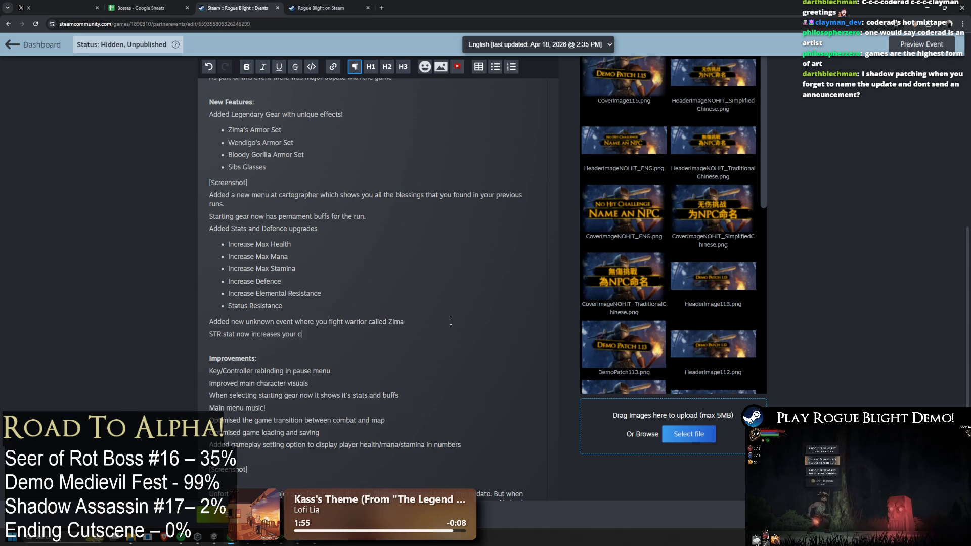
type("ritical damage")
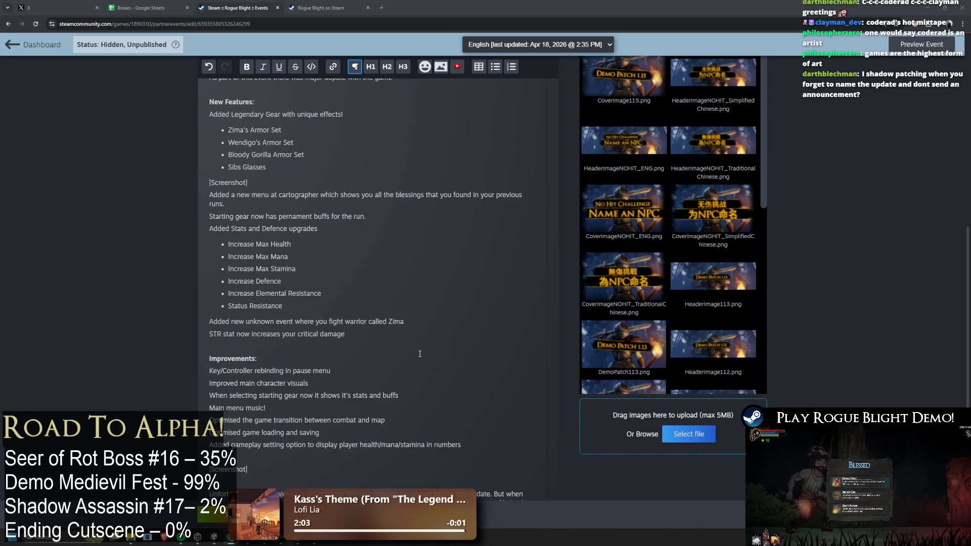
type(" in")
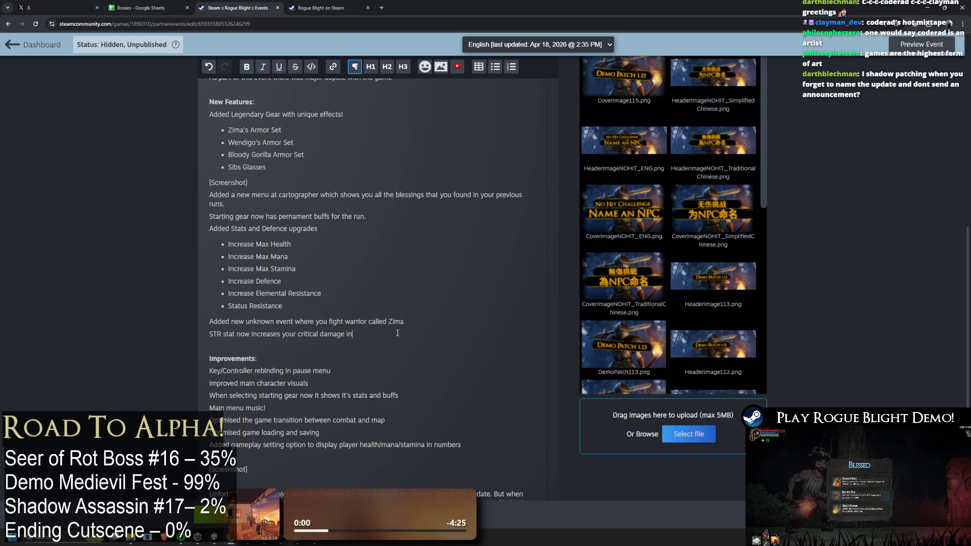
type("crease of poise")
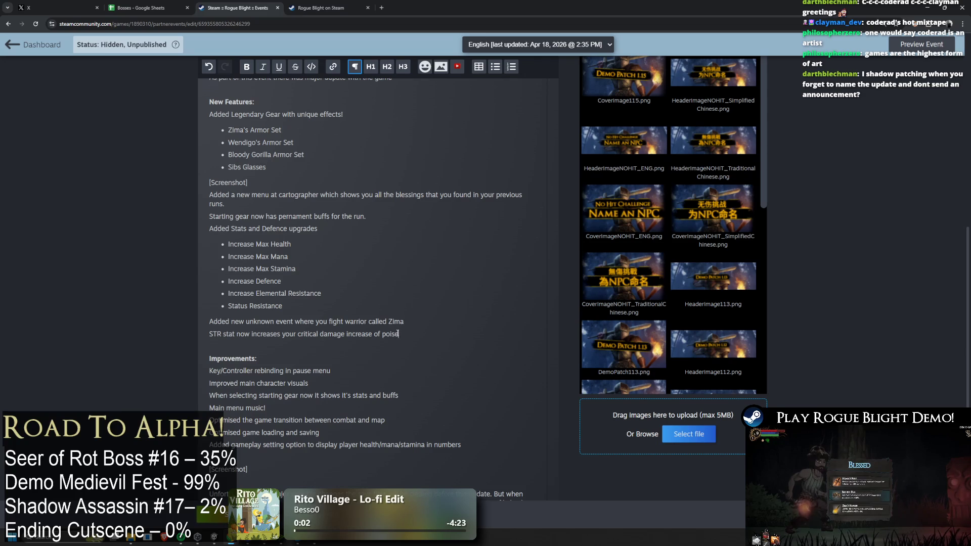
type(".")
scroll(496, 309, "up", 1)
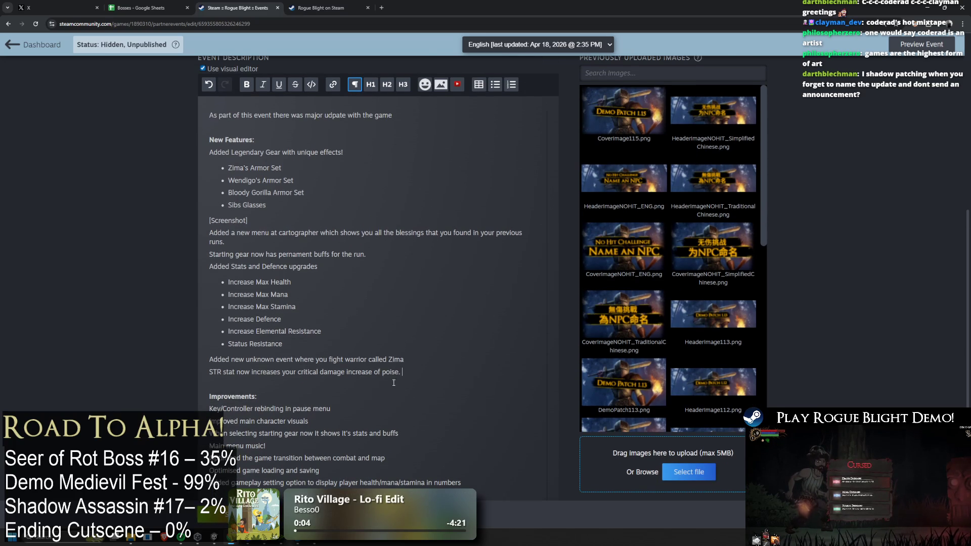
double_click(360, 372)
type("in")
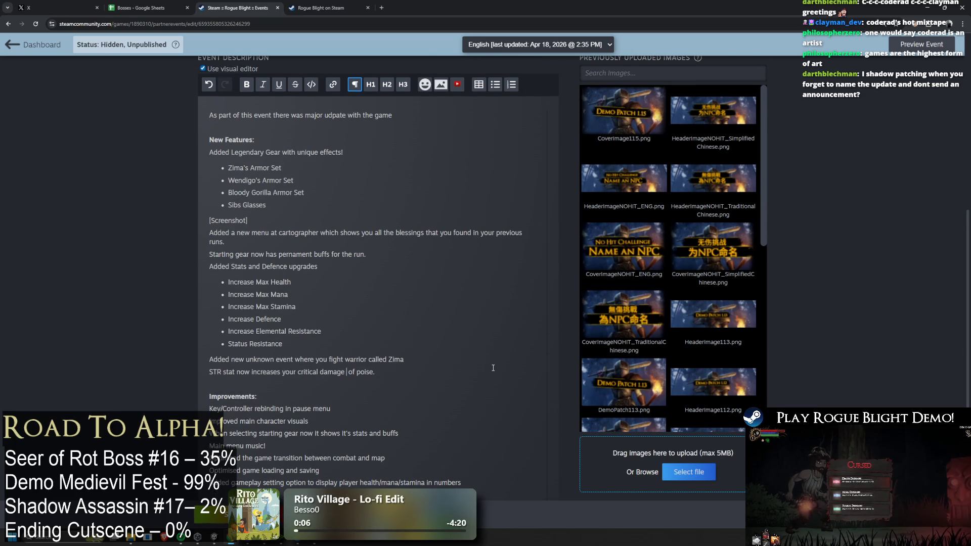
type("stead")
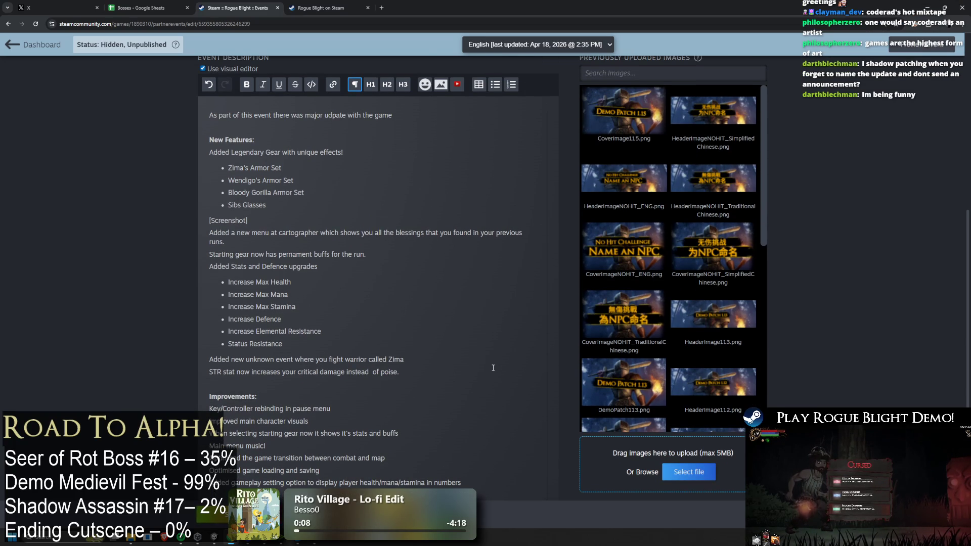
type(" of increasing")
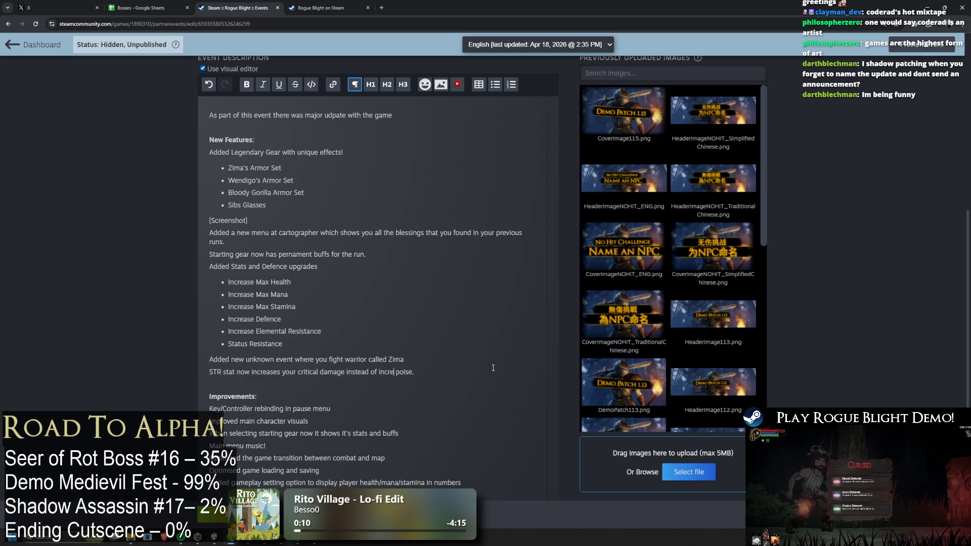
left_click(237, 328)
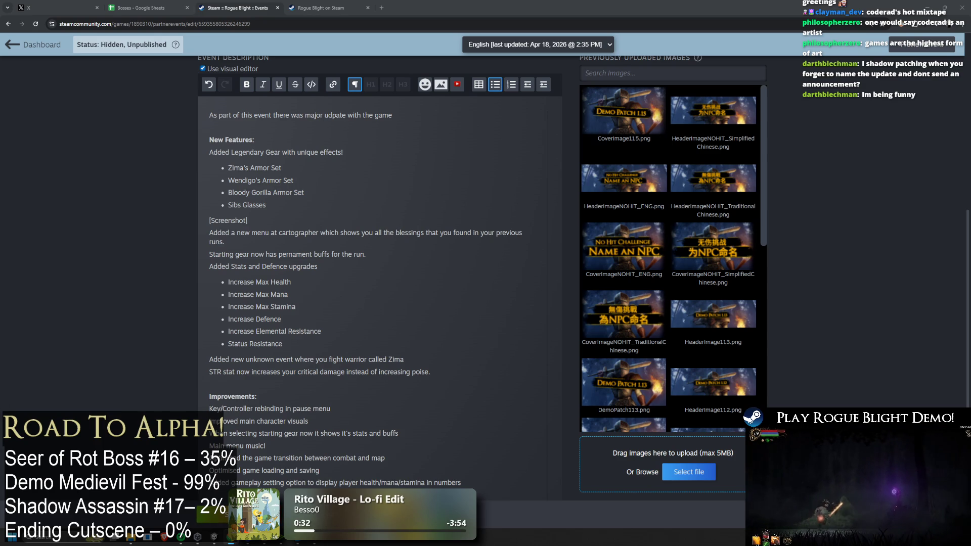
Step: Add the improvement 'Improved background when fighting both bosses.' above the [Screenshot] placeholder
scroll(421, 310, "down", 4)
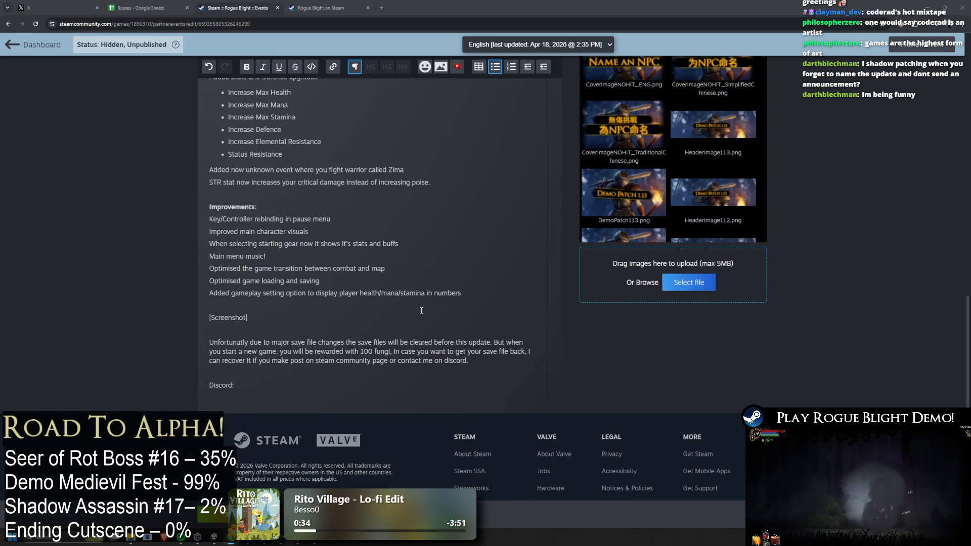
scroll(422, 311, "up", 2)
left_click(252, 380)
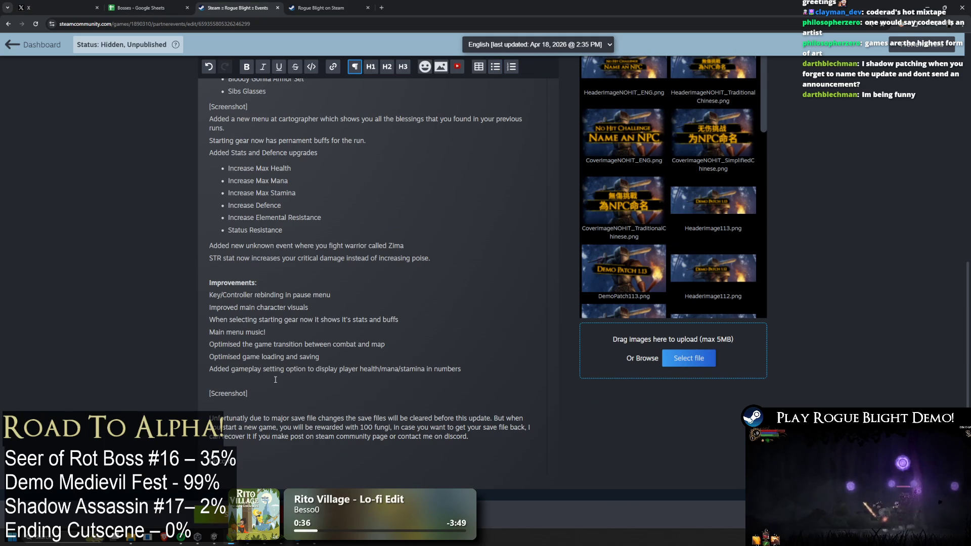
type("Improved bac")
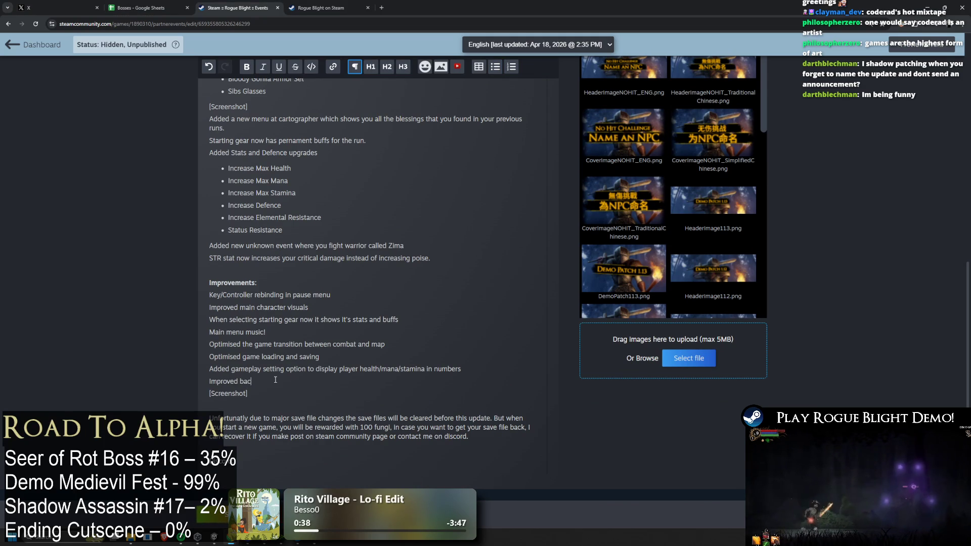
type("kground")
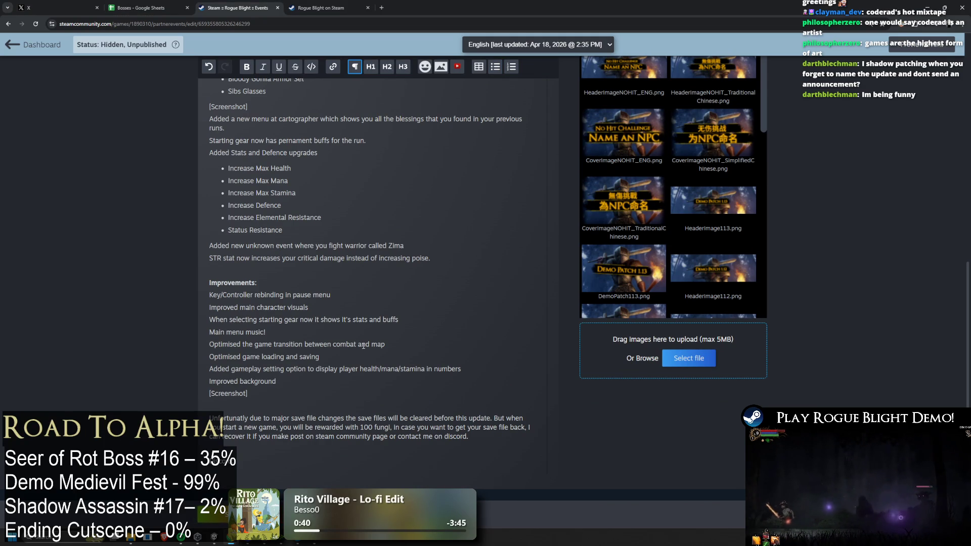
key("Return")
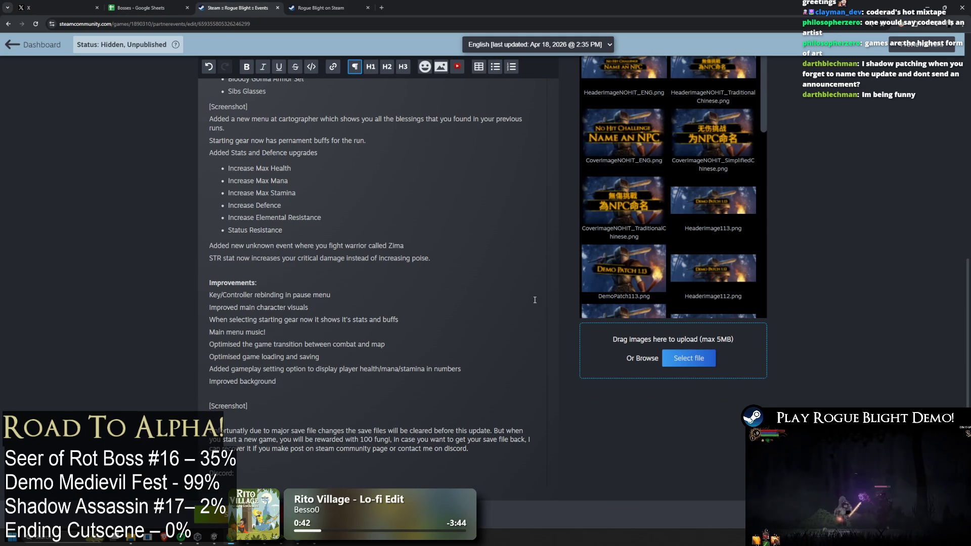
type("when fighting")
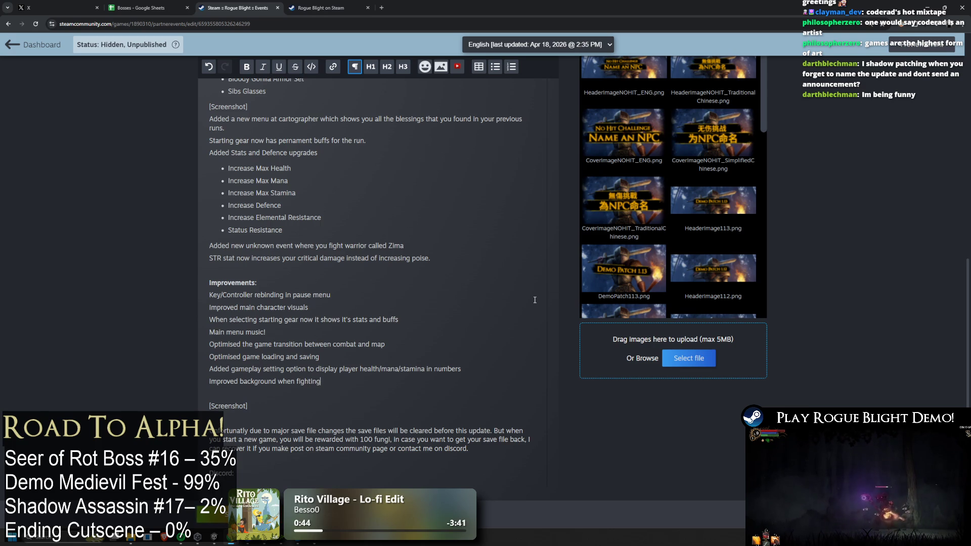
type(" bosses")
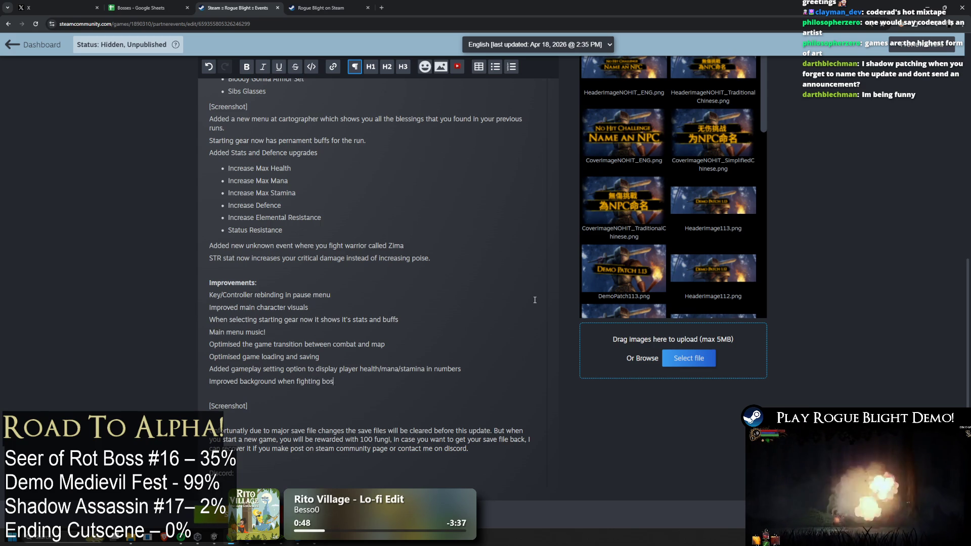
key("BackSpace")
key("BackSpace")
key("BackSpace")
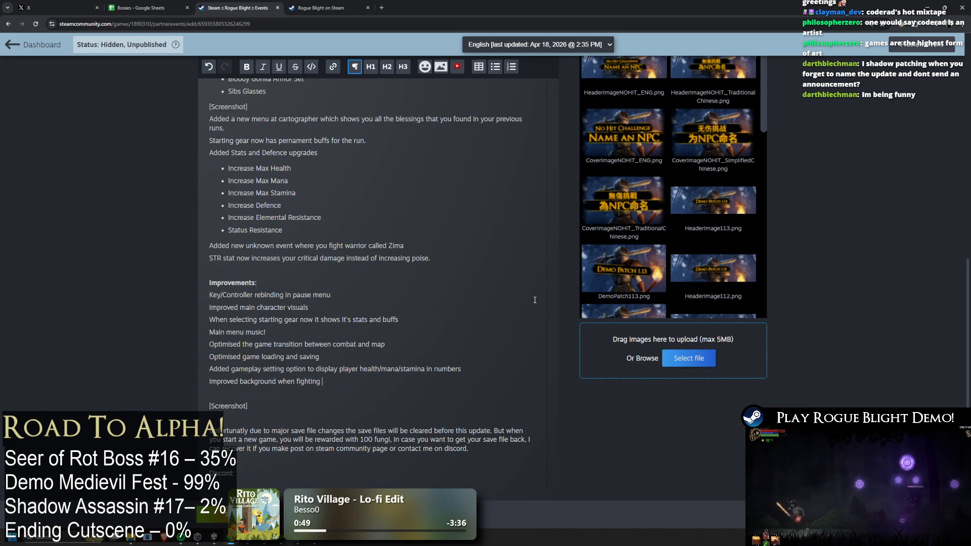
type("both bosses.")
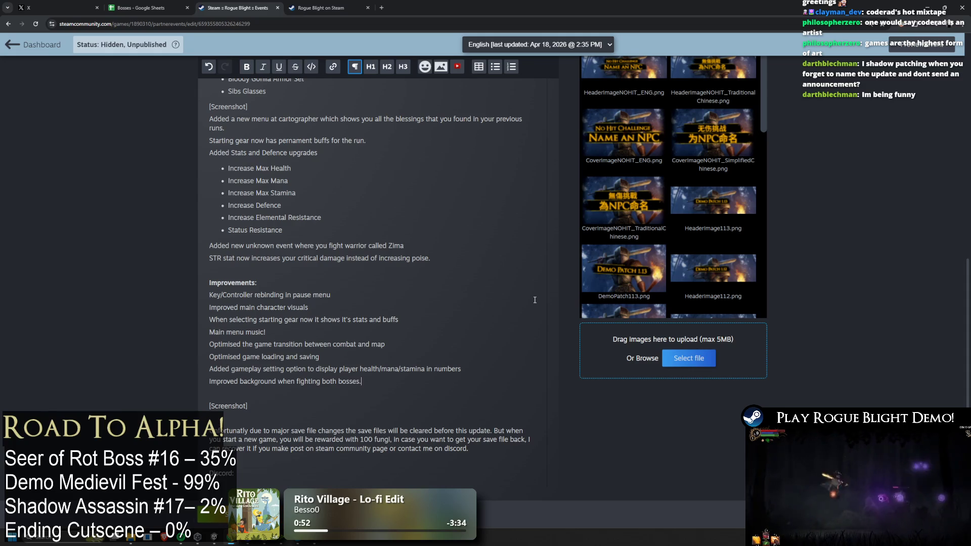
Step: Add 'Improved map visuals towards the top' as the next line, correcting the 'viosual' typo
key("Return")
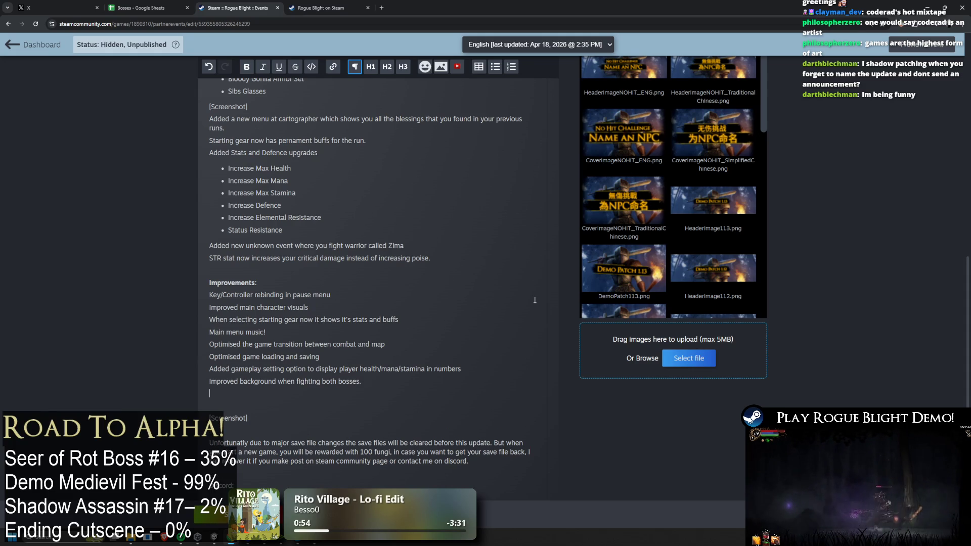
type("I")
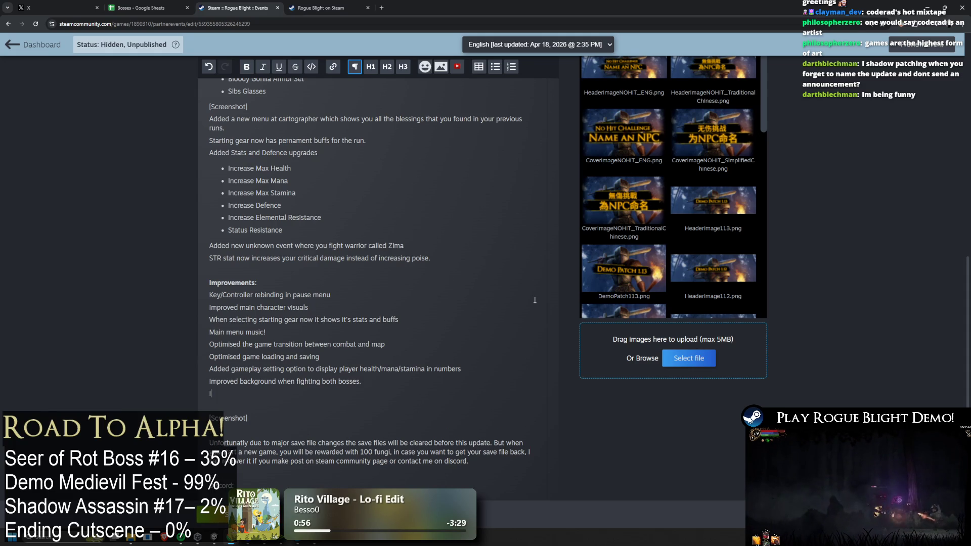
type("mproved map viosual")
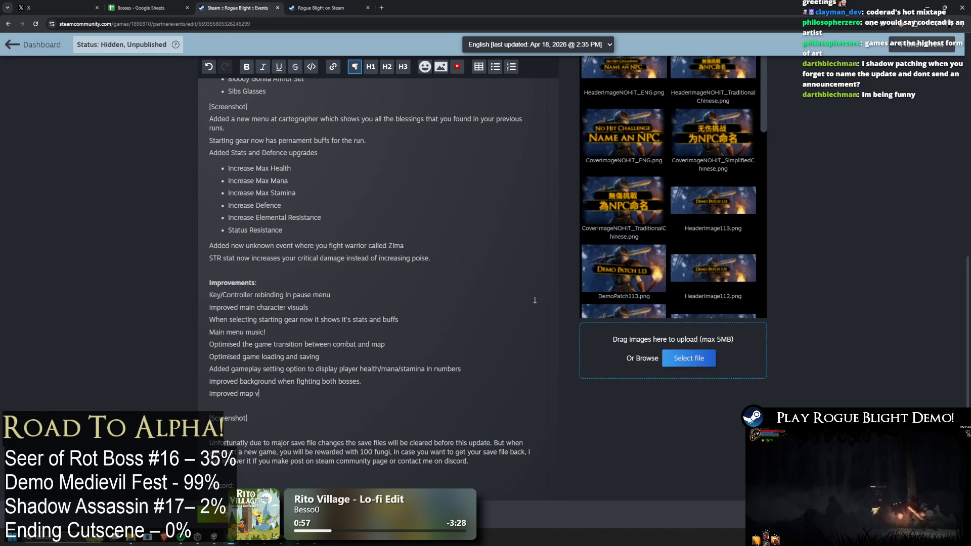
key("BackSpace")
key("BackSpace")
key("BackSpace")
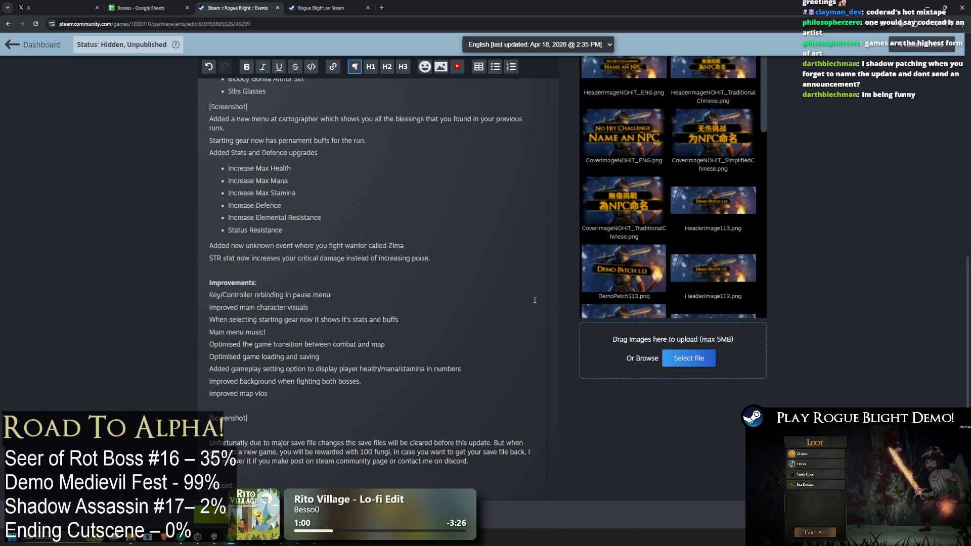
type("suals towards the top")
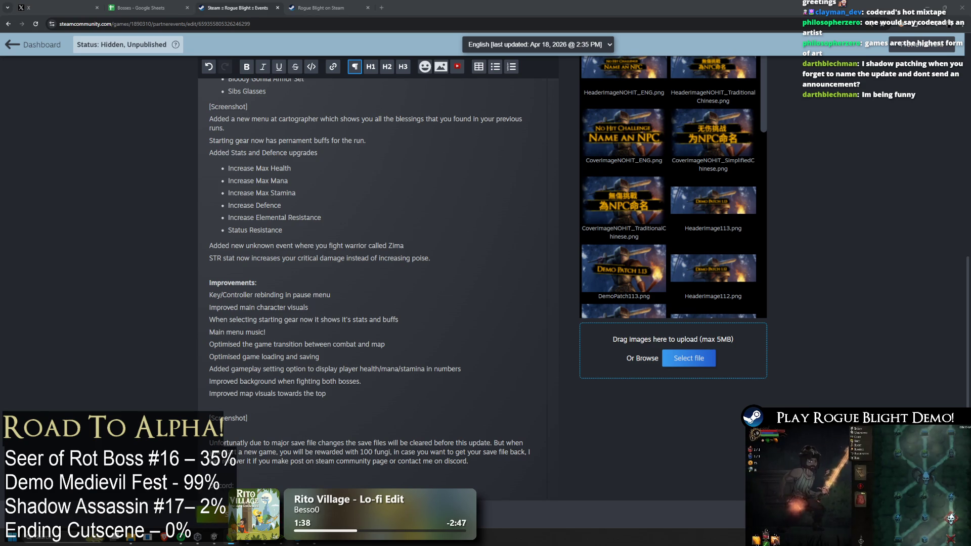
left_click(385, 258)
scroll(384, 258, "down", 2)
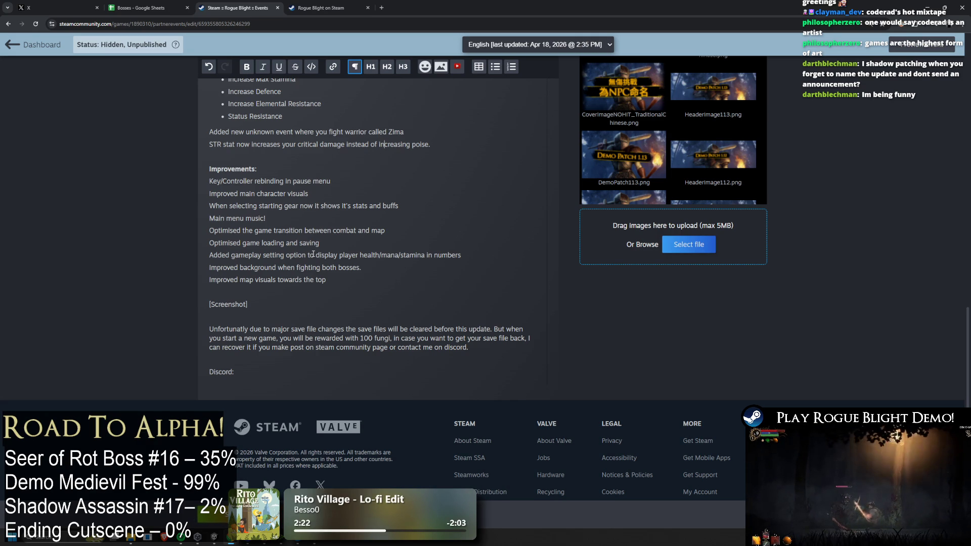
Step: Place the cursor at the Discord: line, removing stray blank lines above it
scroll(523, 117, "up", 5)
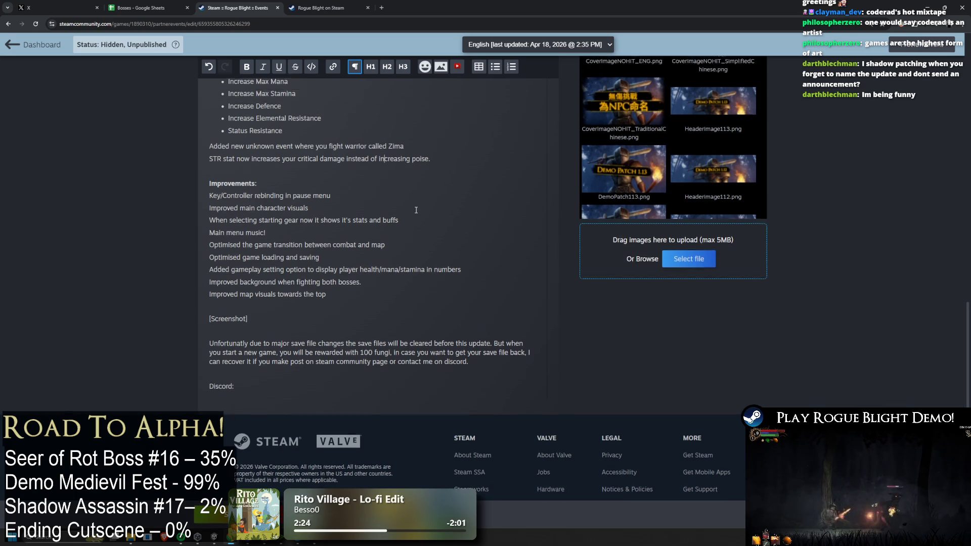
scroll(256, 215, "down", 3)
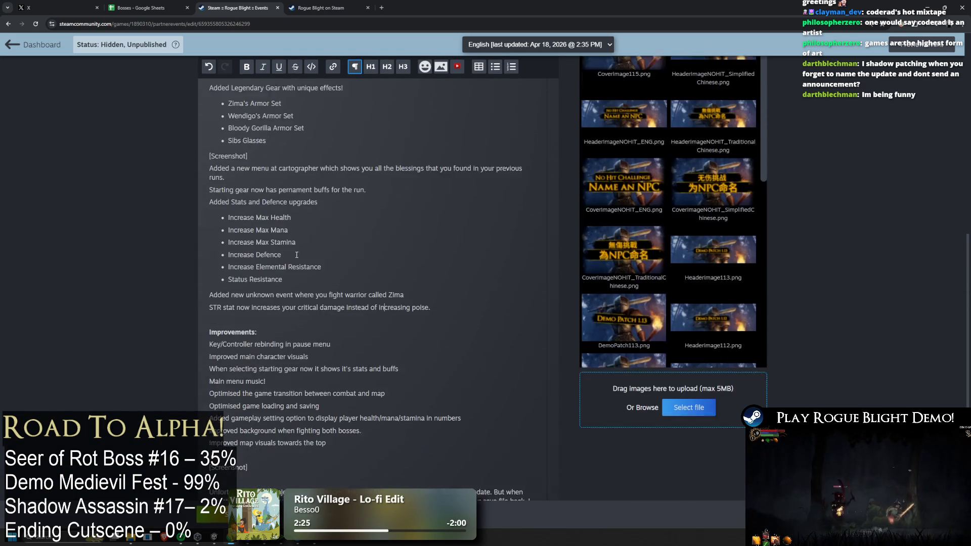
scroll(382, 274, "up", 4)
scroll(288, 271, "up", 1)
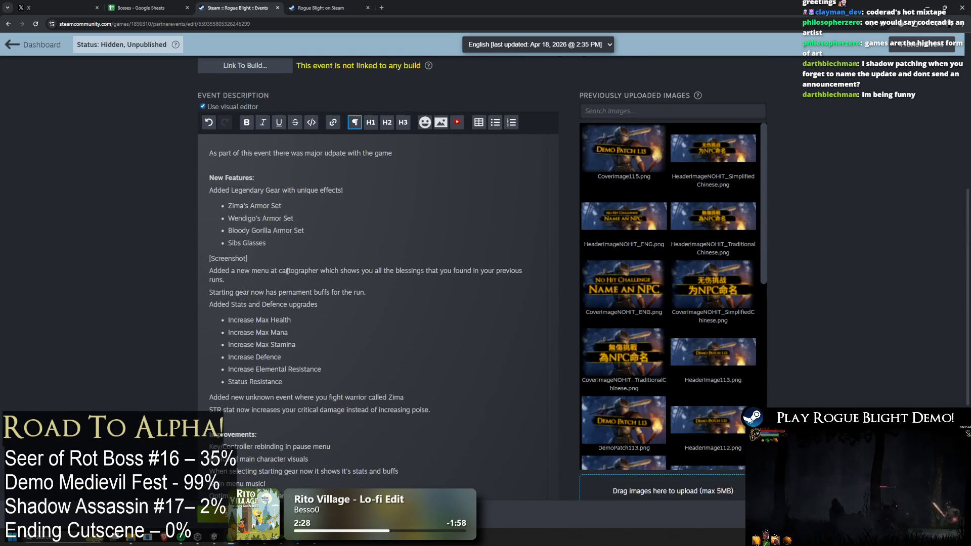
scroll(413, 156, "down", 5)
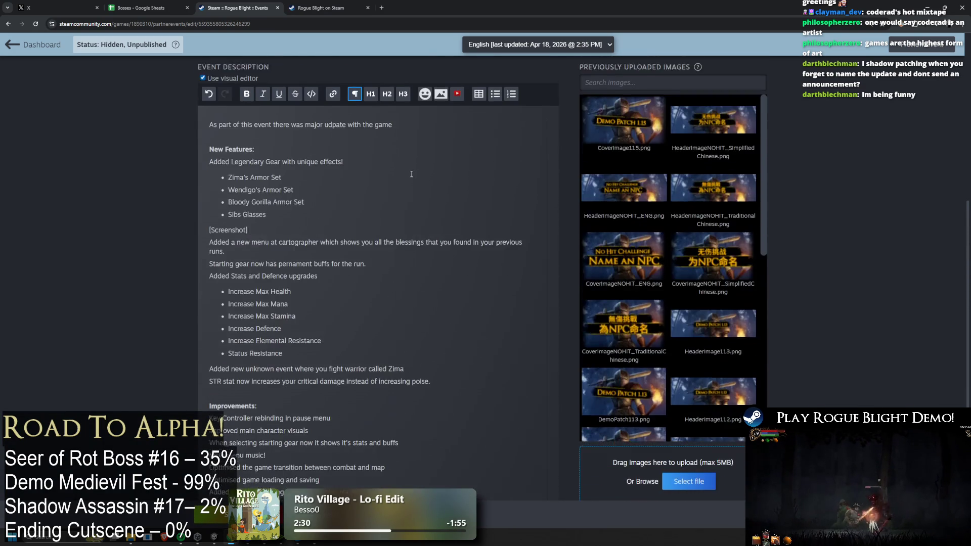
left_click(312, 396)
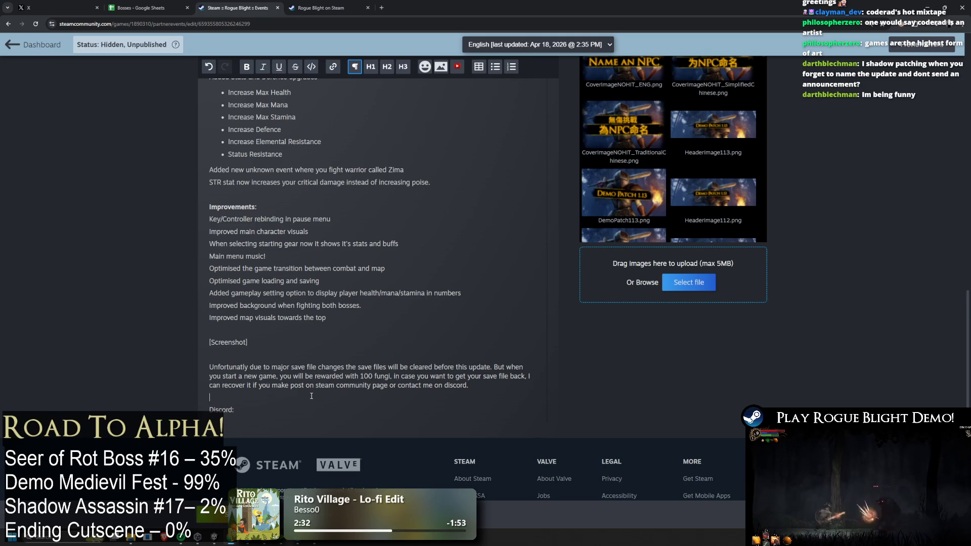
key("Return")
key("Return")
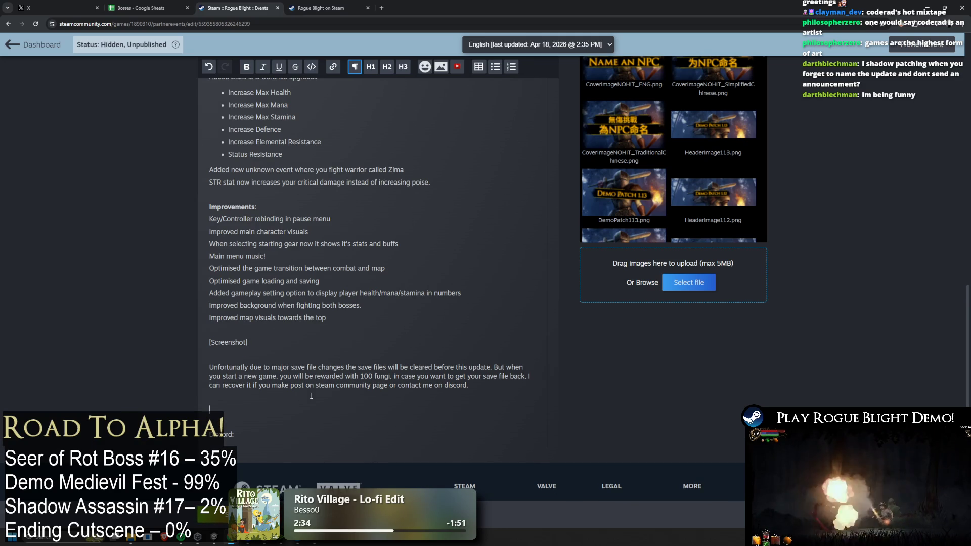
key("BackSpace")
key("BackSpace")
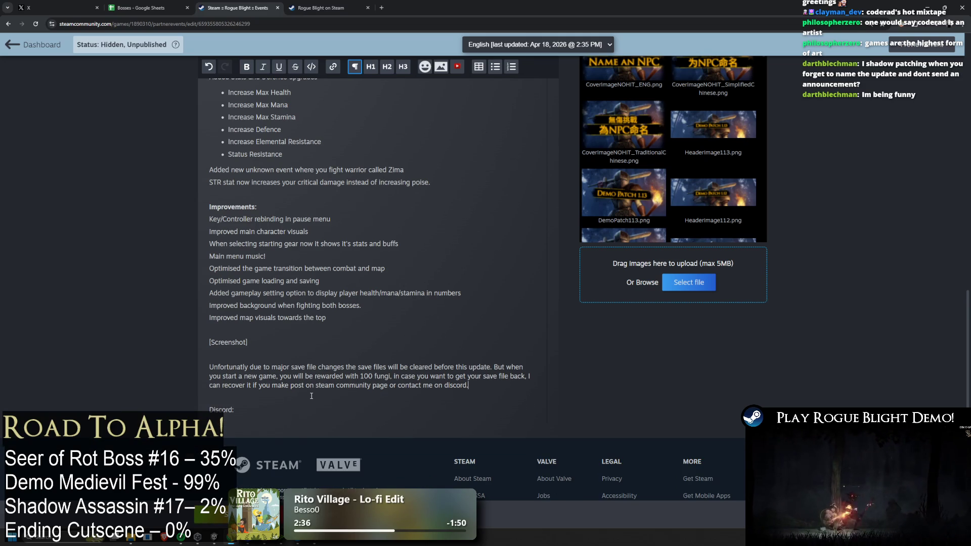
key("BackSpace")
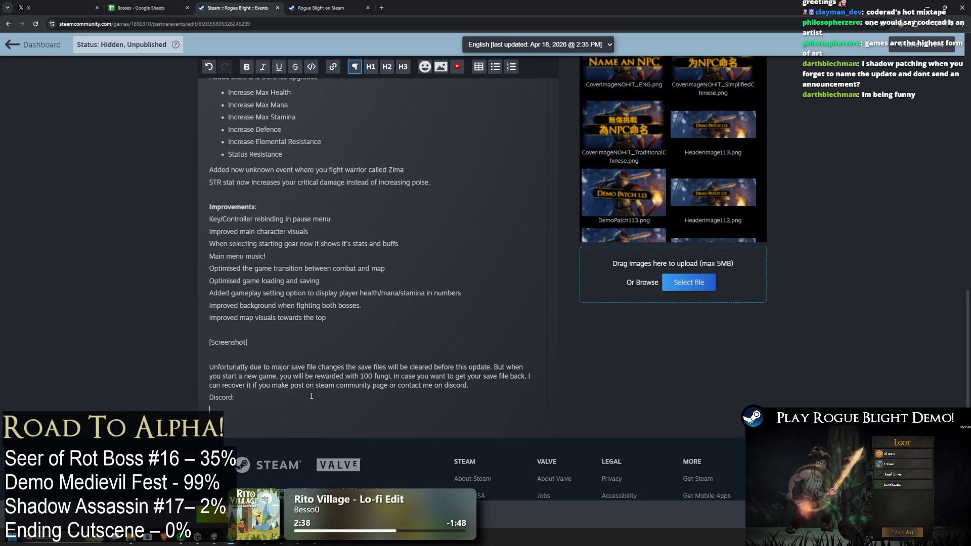
Step: Type the thank-you note below Discord: about the full game's final stretch, ending 'soon!'
key("Return")
key("Return")
type("Thank you ag")
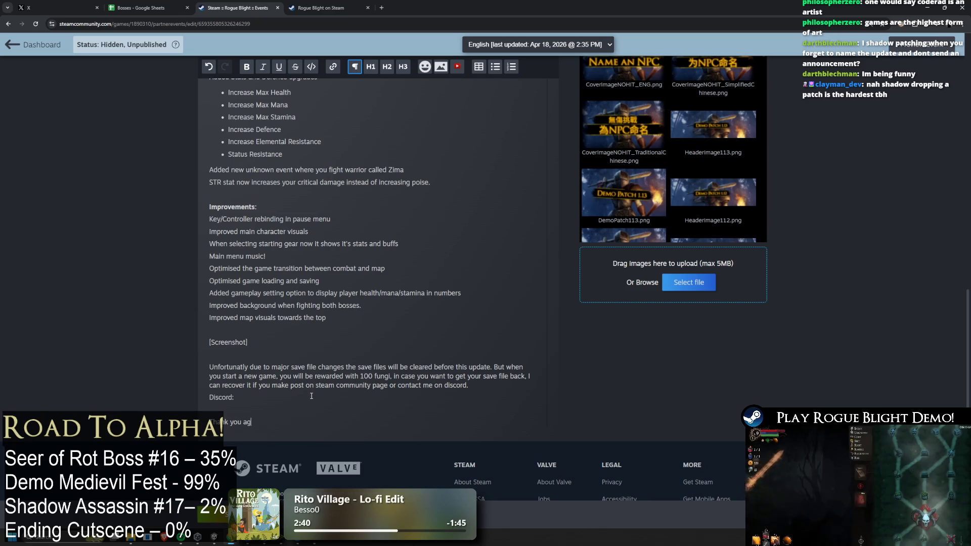
type("ain for all of the sup")
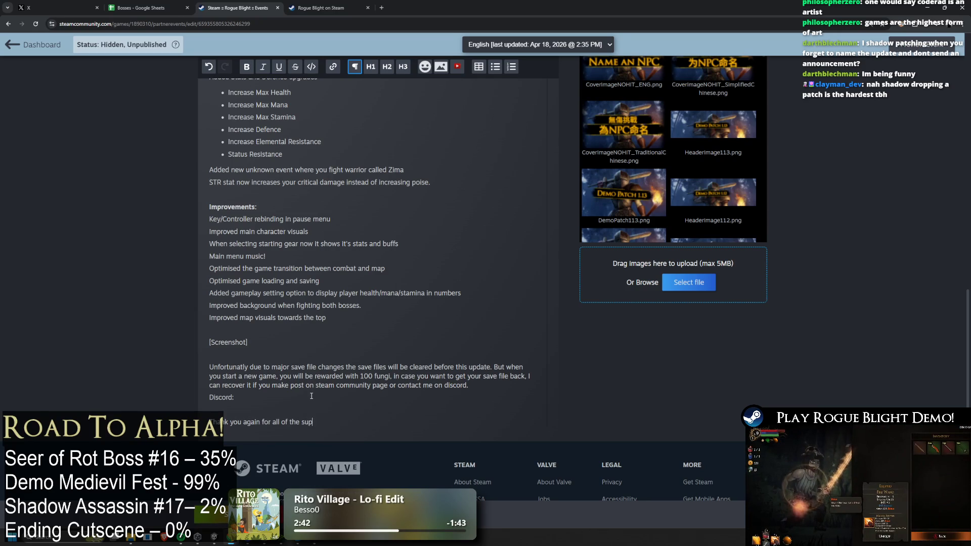
type("port throught out ")
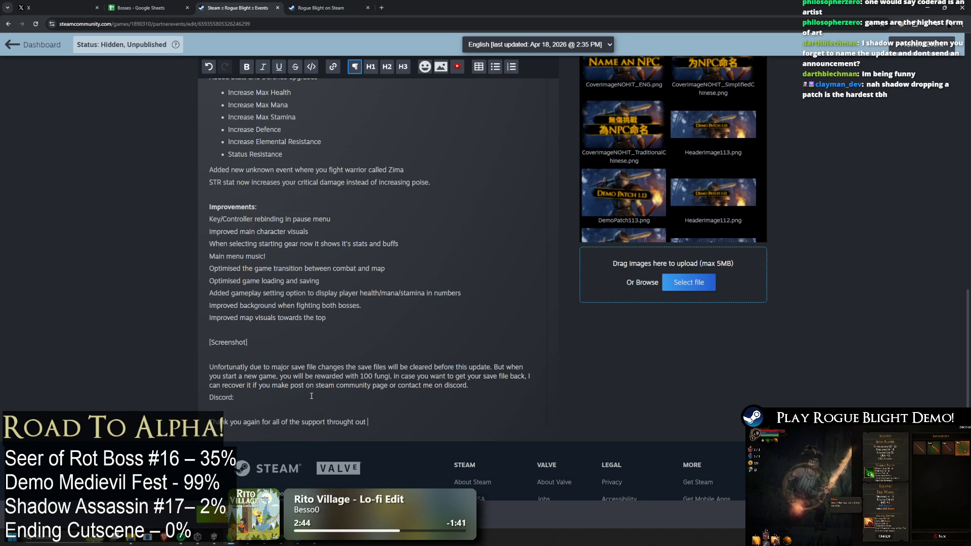
type("the years. ")
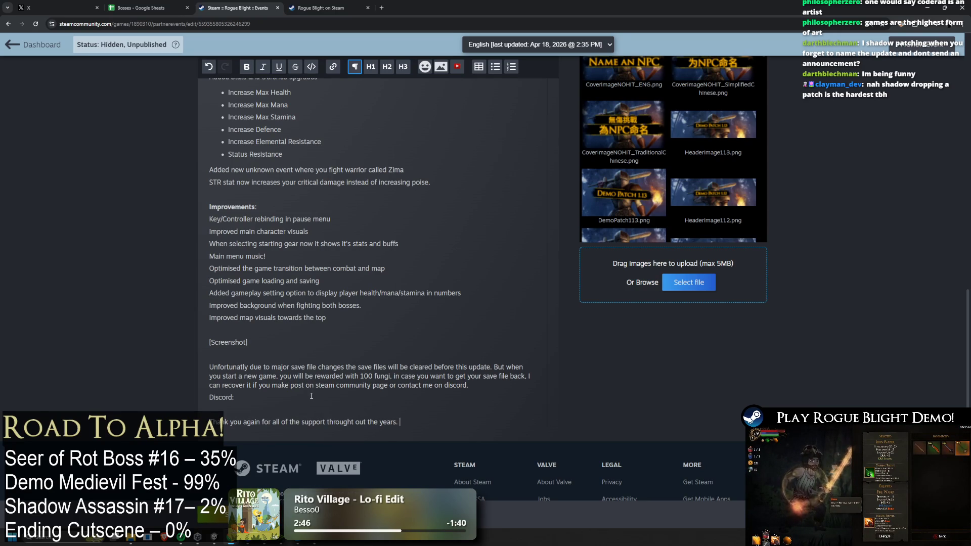
type("Full game ")
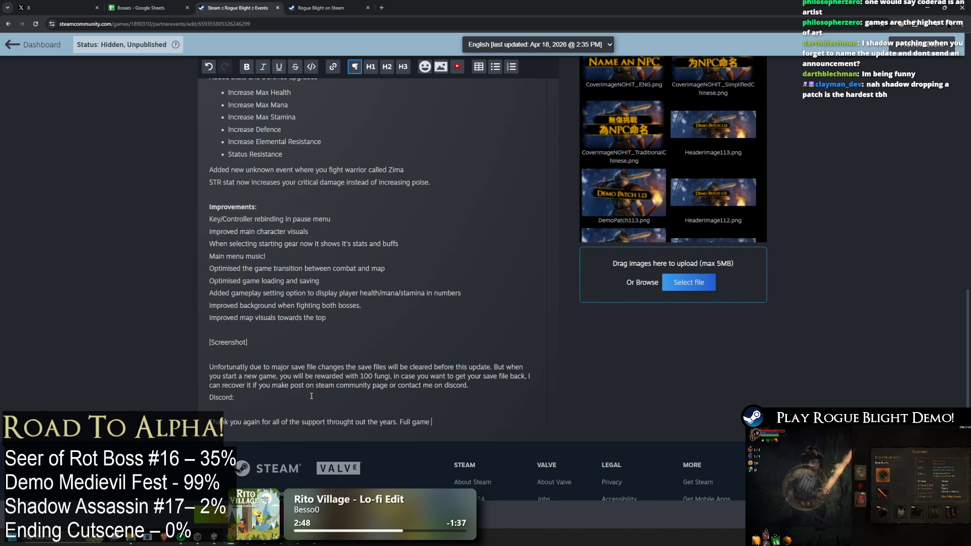
type("is on")
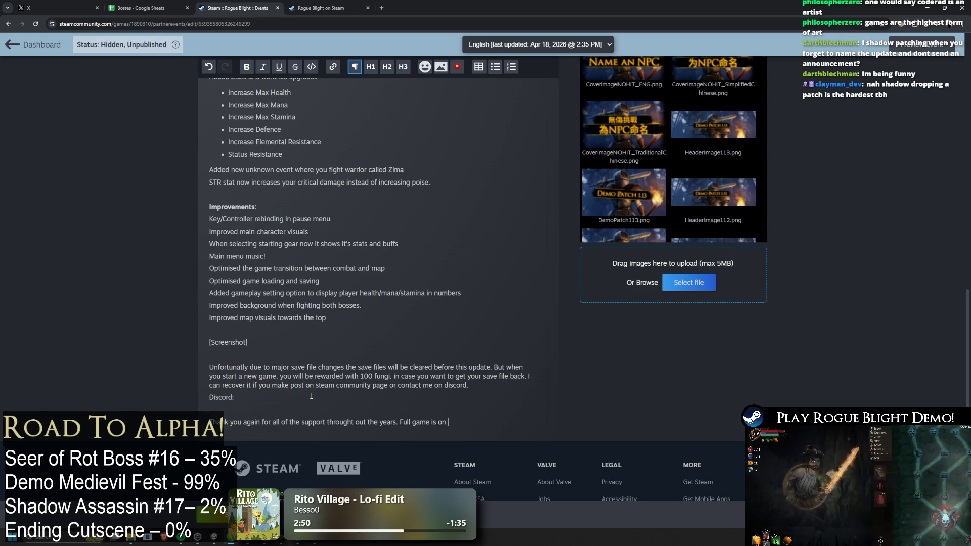
key("BackSpace")
key("BackSpace")
type("n")
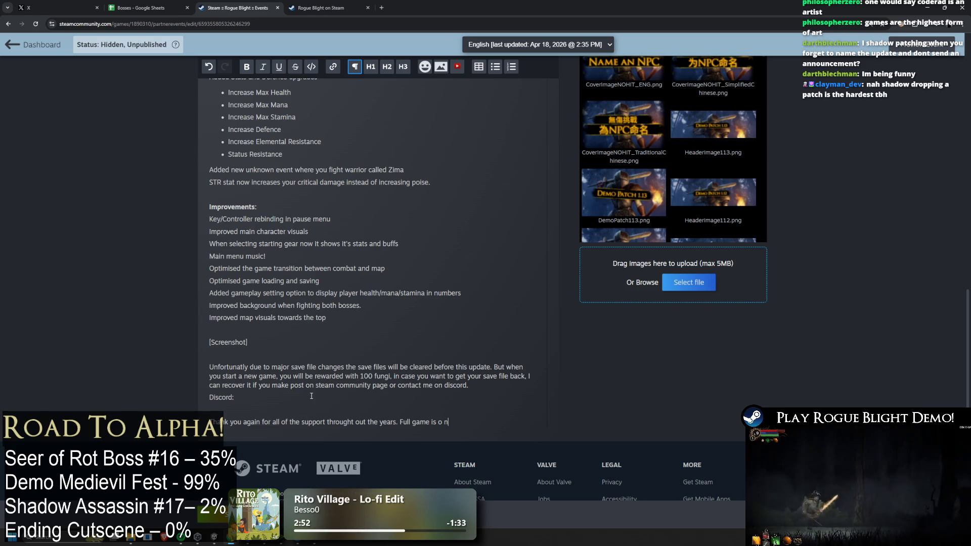
key("BackSpace")
key("BackSpace")
type("n it's final ")
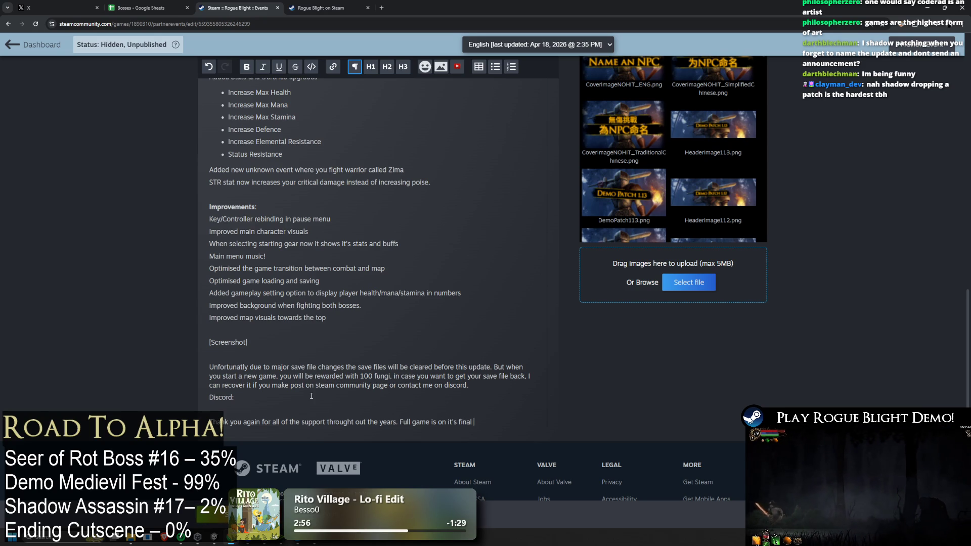
type("stretch and ")
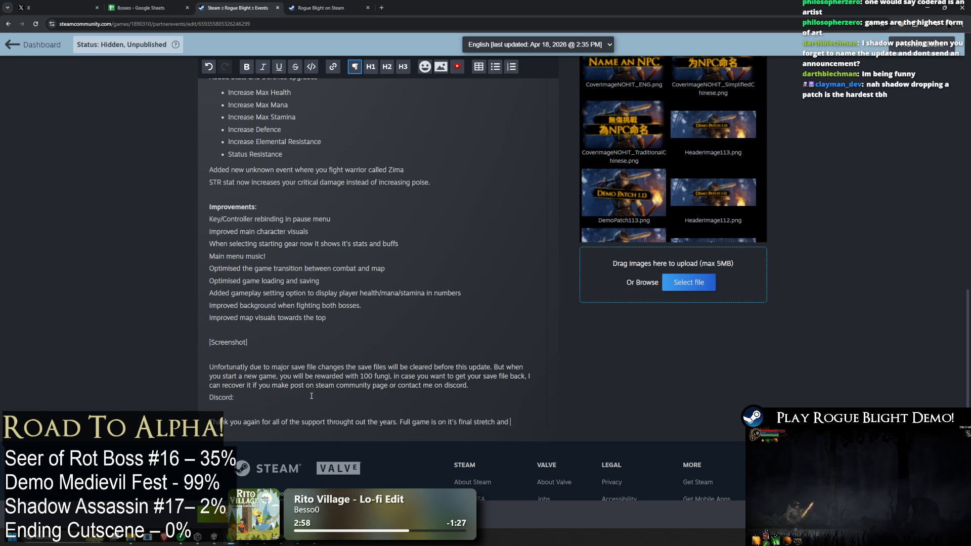
type("I hope the pla")
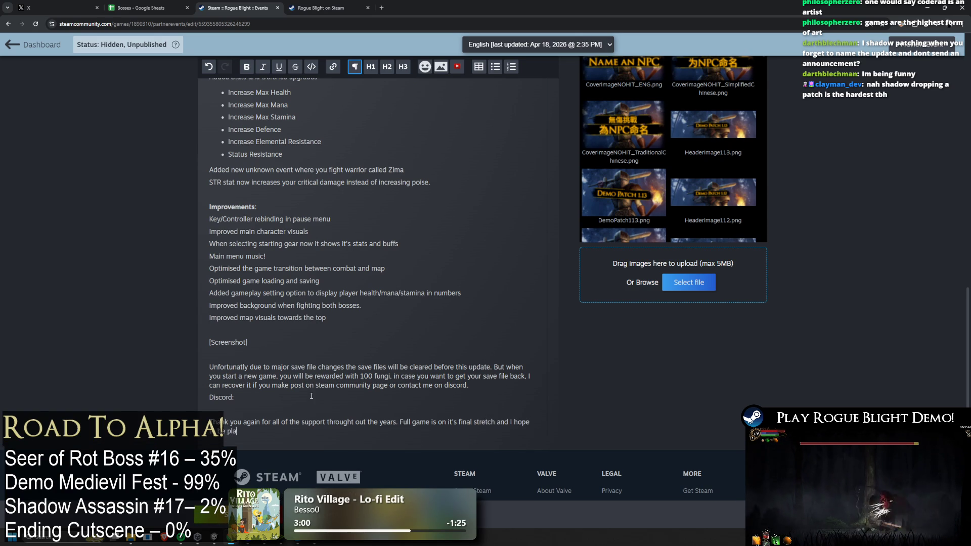
type("ytesting it ")
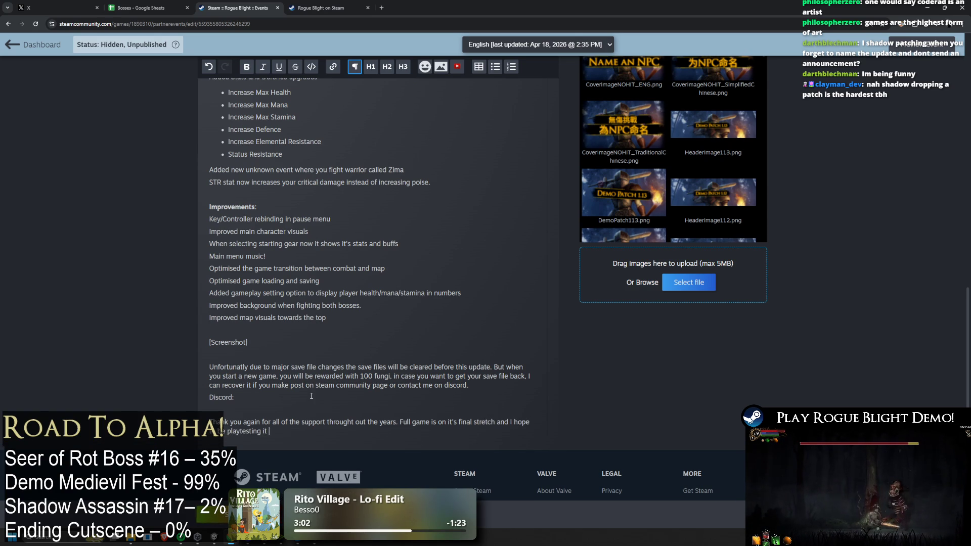
type("soon.")
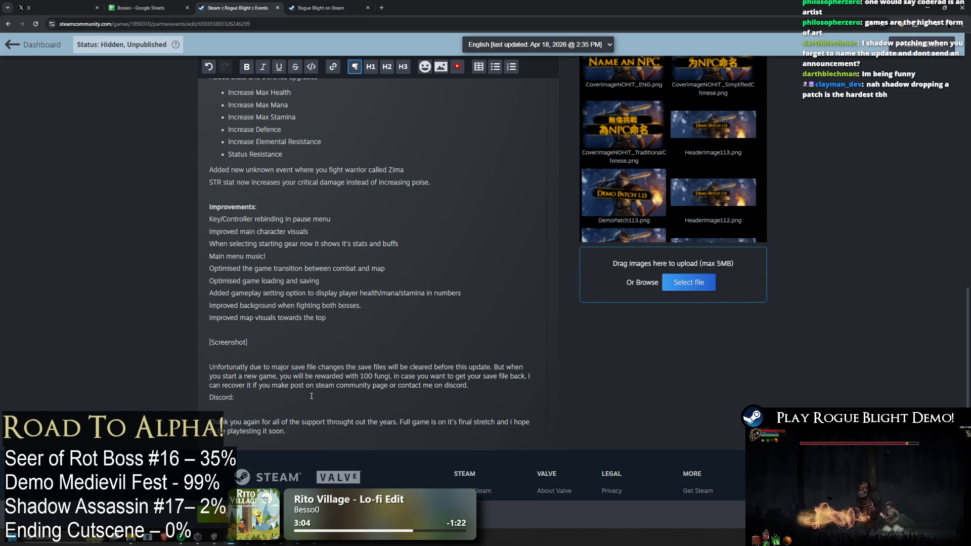
type(" I will make an")
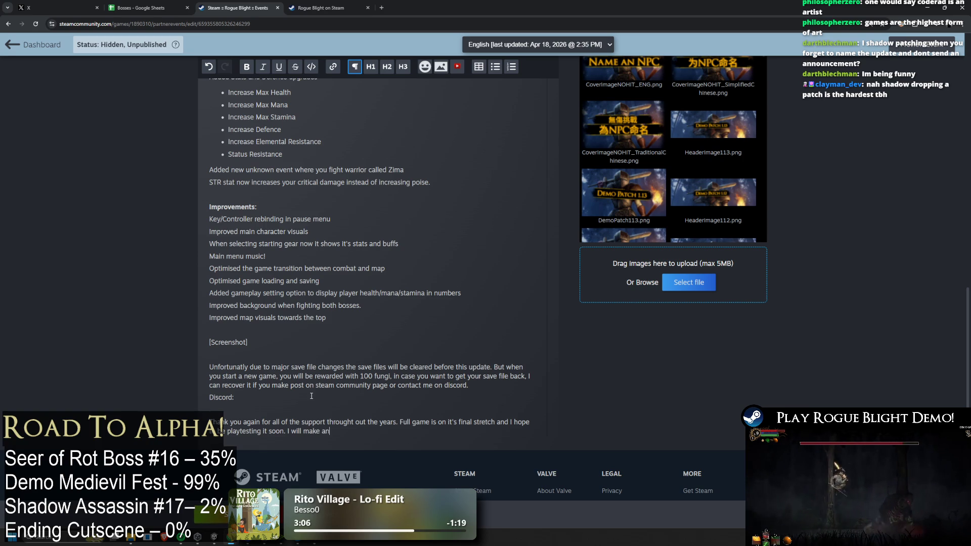
key("BackSpace")
key("BackSpace")
key("BackSpace")
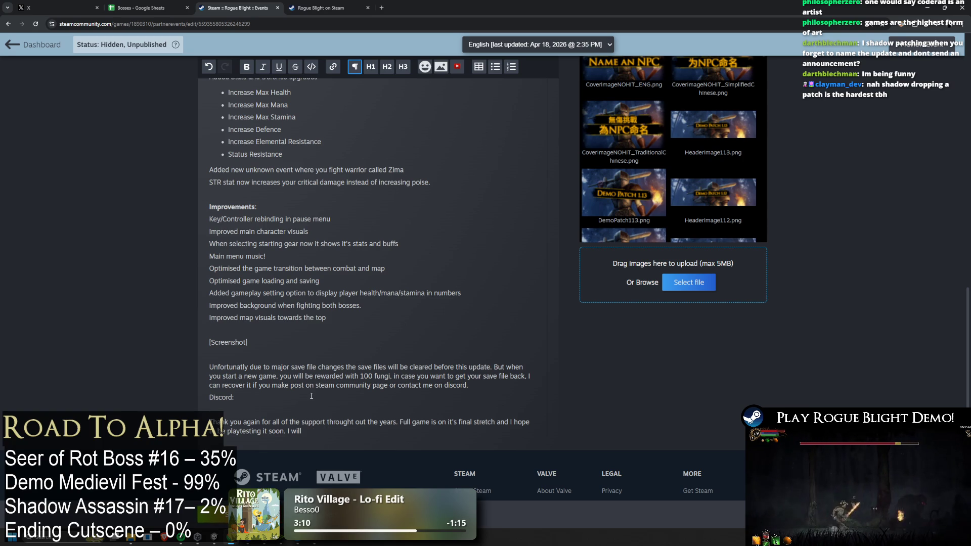
key("BackSpace")
key("BackSpace")
key("BackSpace")
type("!")
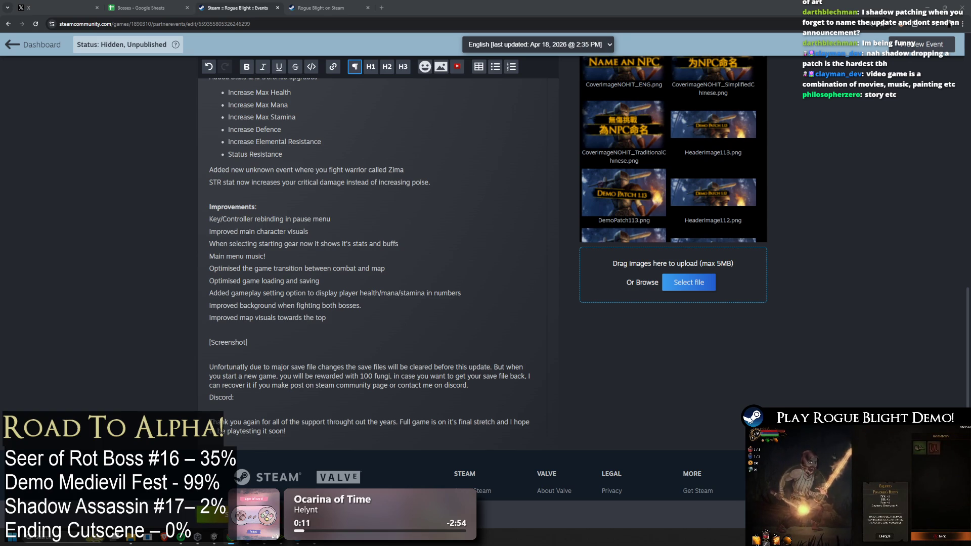
scroll(440, 134, "up", 7)
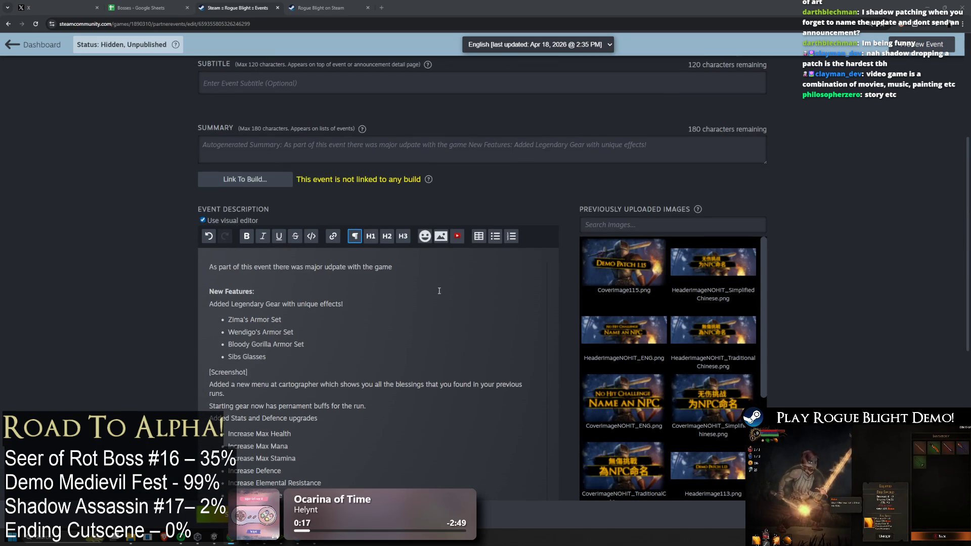
scroll(454, 210, "up", 1)
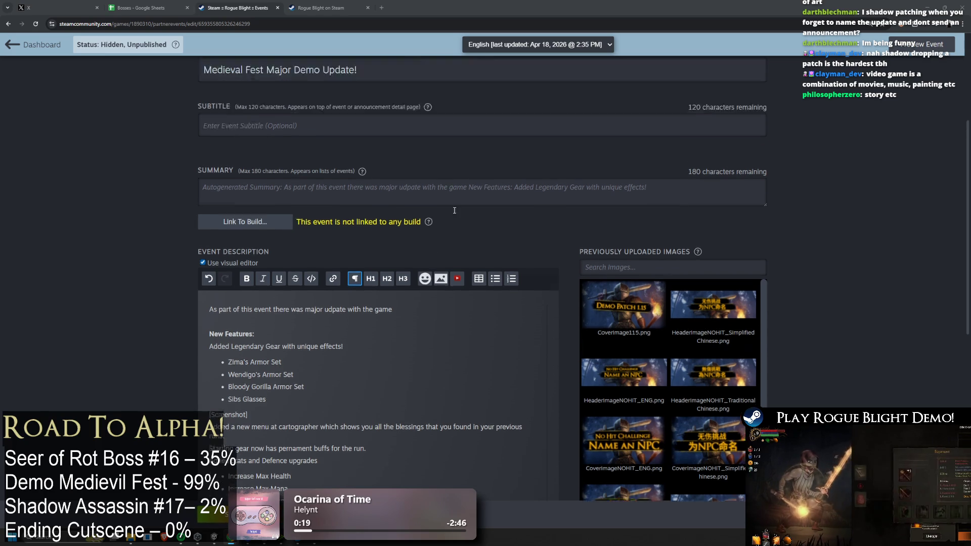
scroll(454, 211, "up", 2)
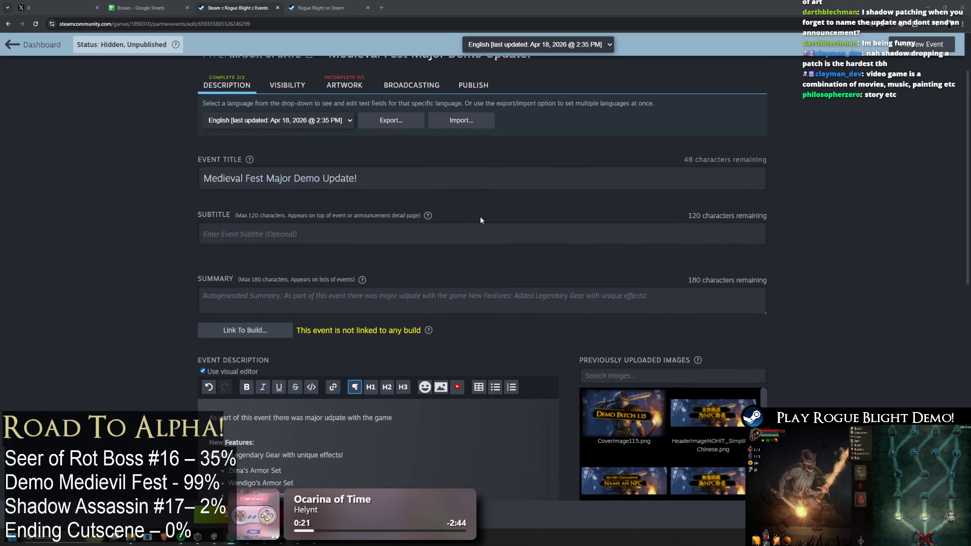
scroll(481, 217, "down", 8)
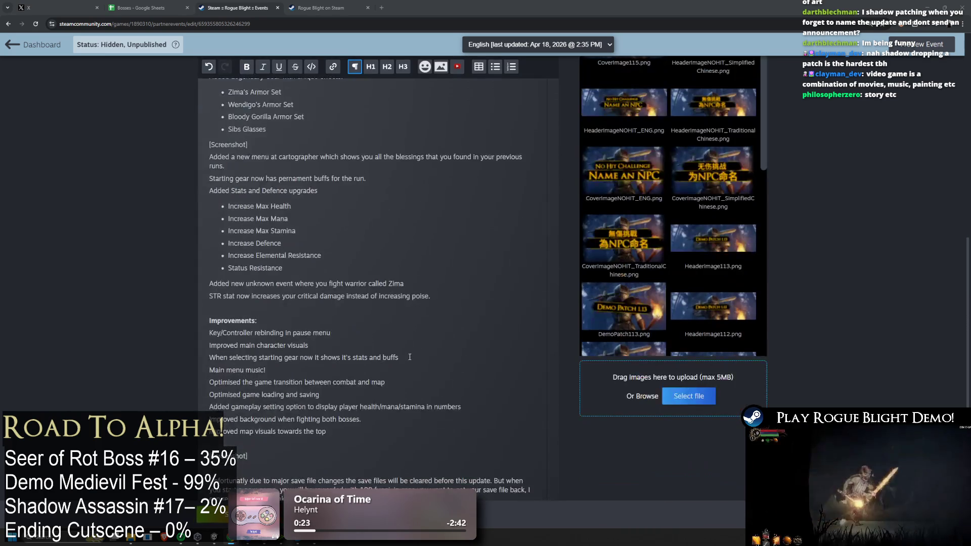
scroll(409, 357, "down", 2)
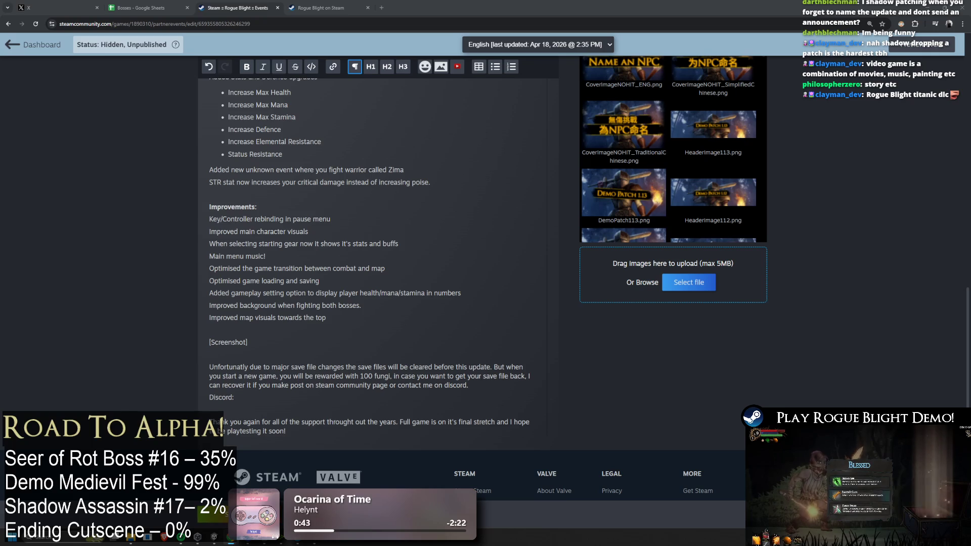
scroll(221, 424, "down", 1)
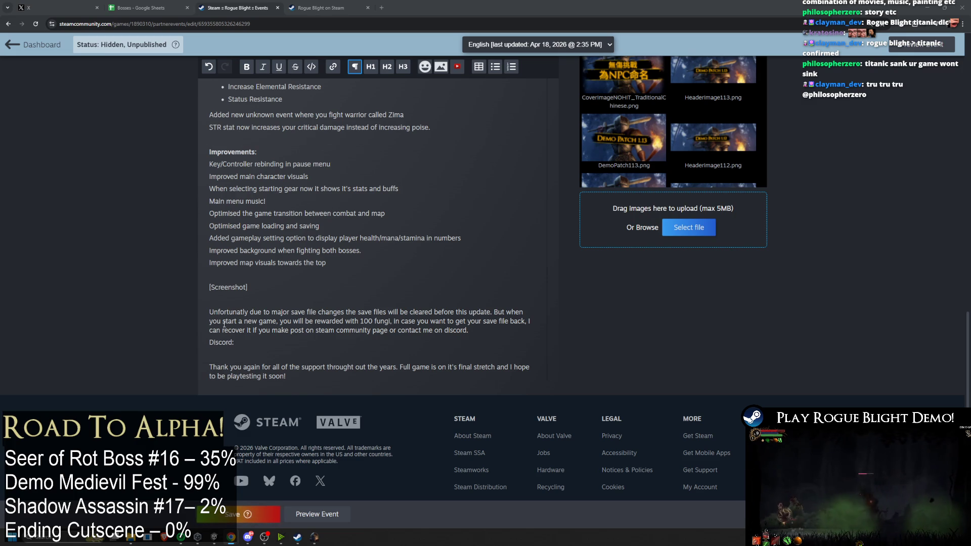
Step: Paste the Discord invite link and change the closing line to 'I hope to start full game playtest soon!'
type("https://discord.com/invite/Ga4qG5nQkJ")
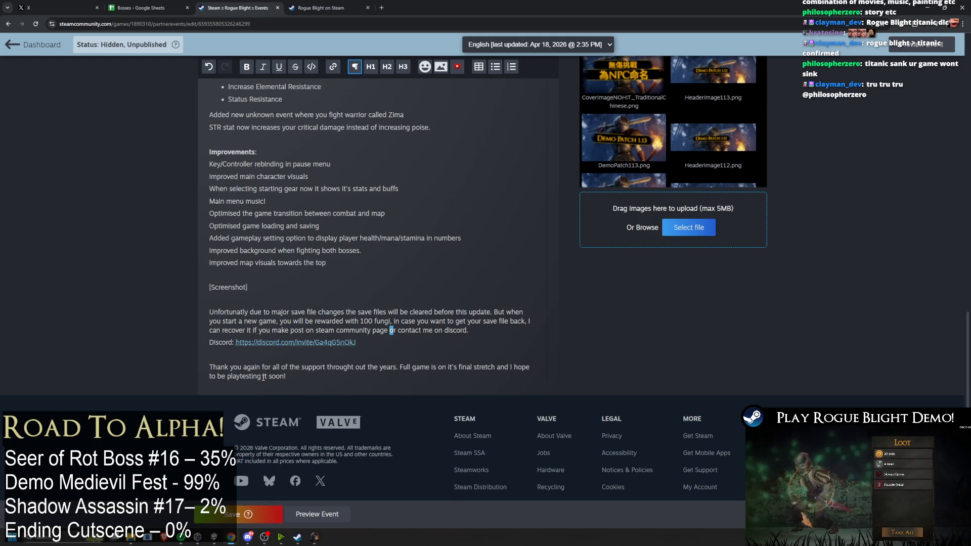
left_click(224, 375)
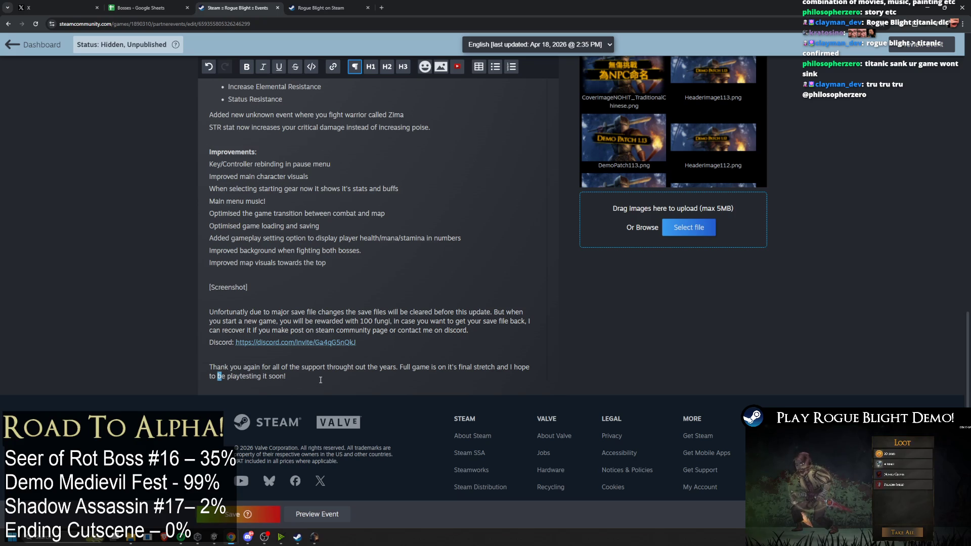
key("BackSpace")
key("BackSpace")
type("start")
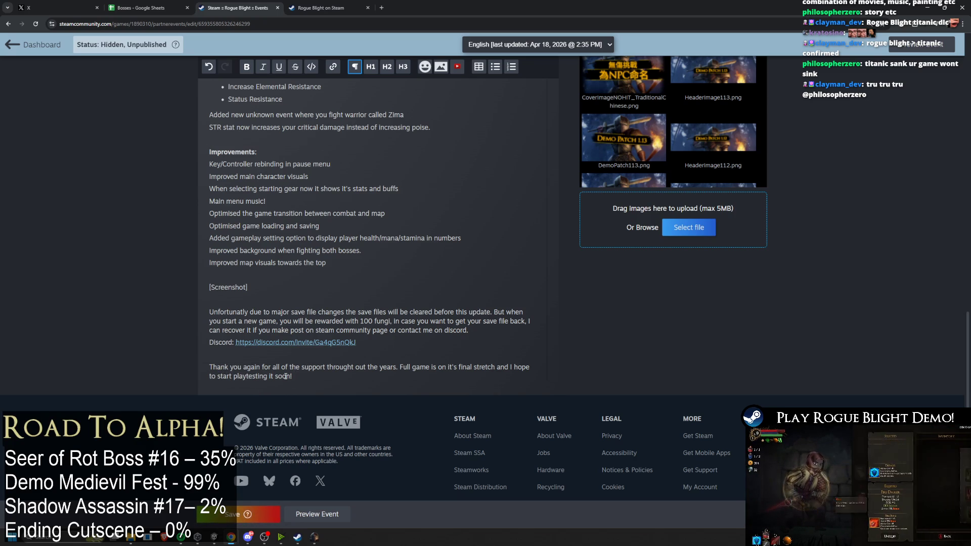
double_click(251, 376)
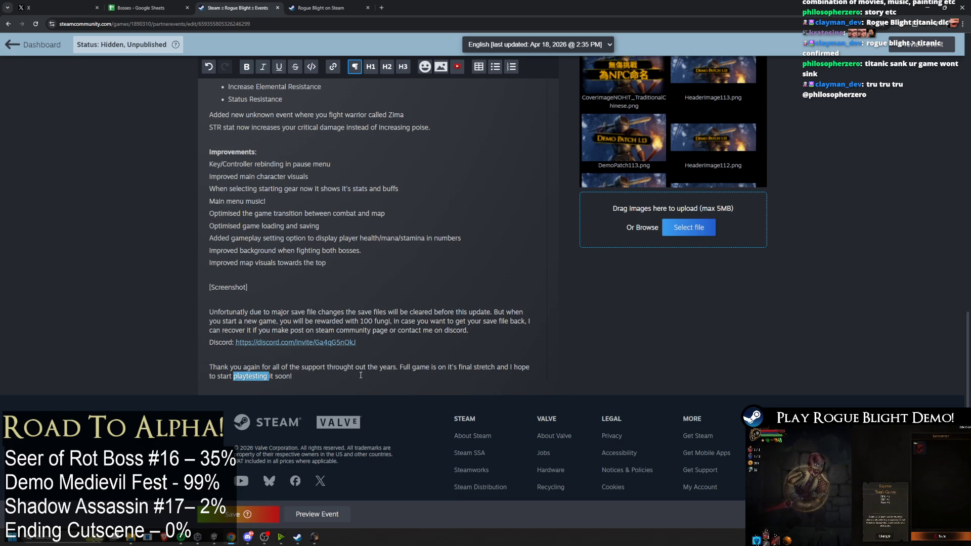
type("playtest")
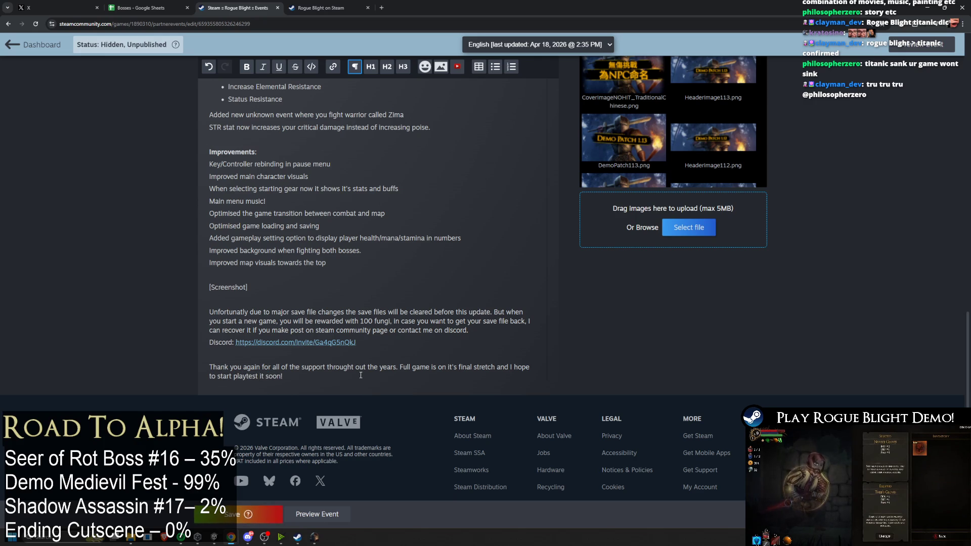
key("Delete")
key("Delete")
key("Delete")
key("Right")
key("Right")
key("Right")
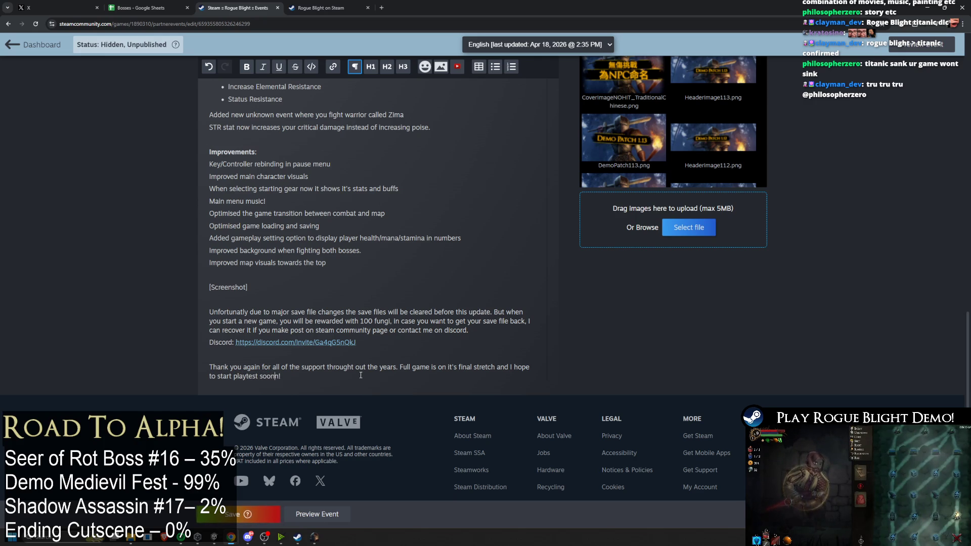
key("Delete")
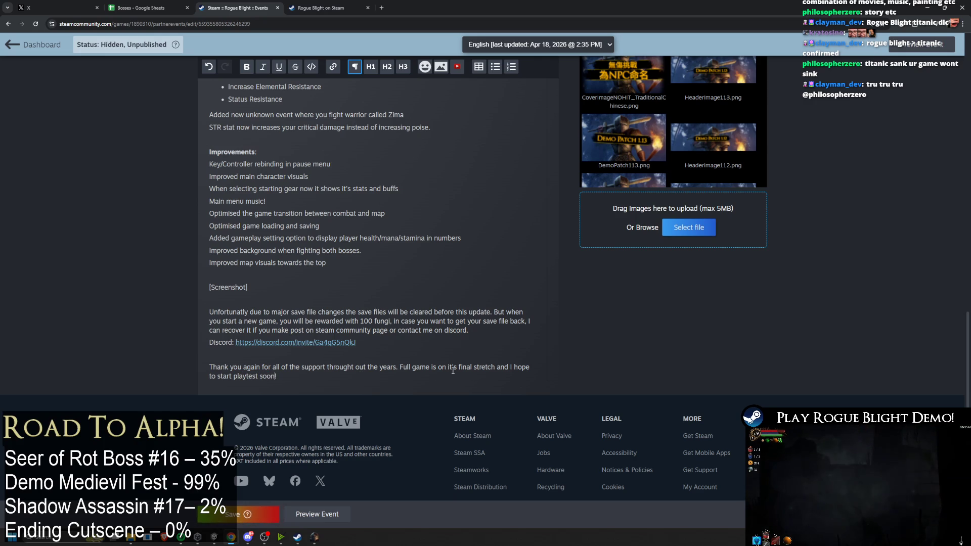
type("!")
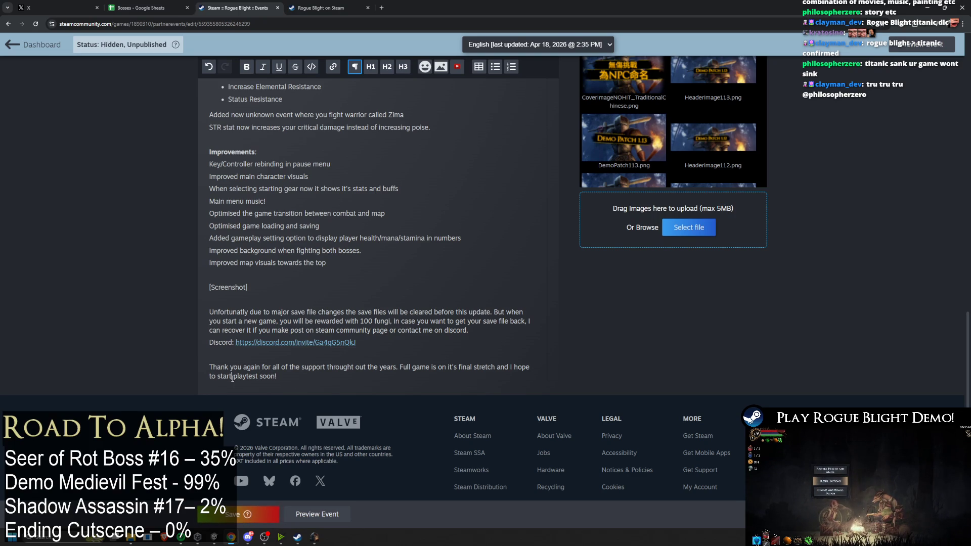
type("full game")
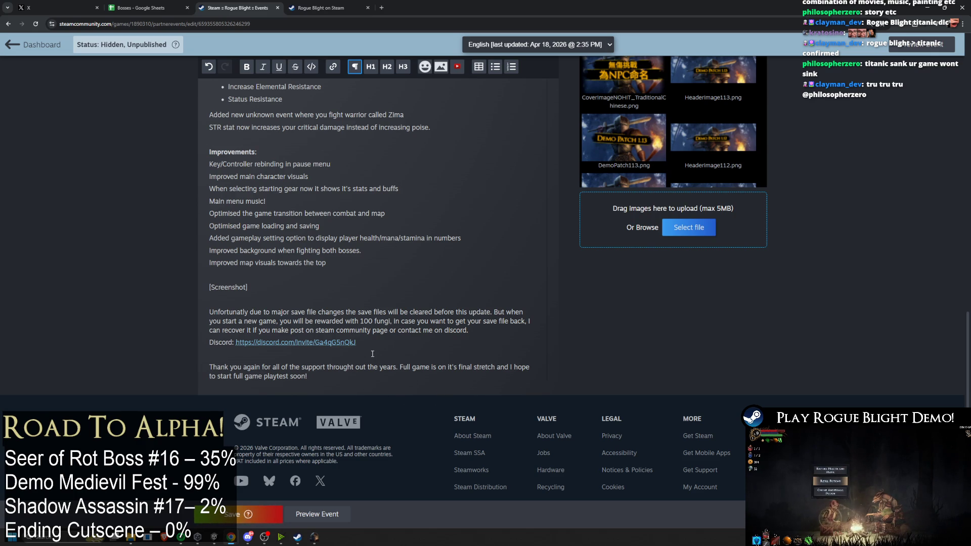
Step: Save the event draft and scroll back up through the description
left_click(241, 516)
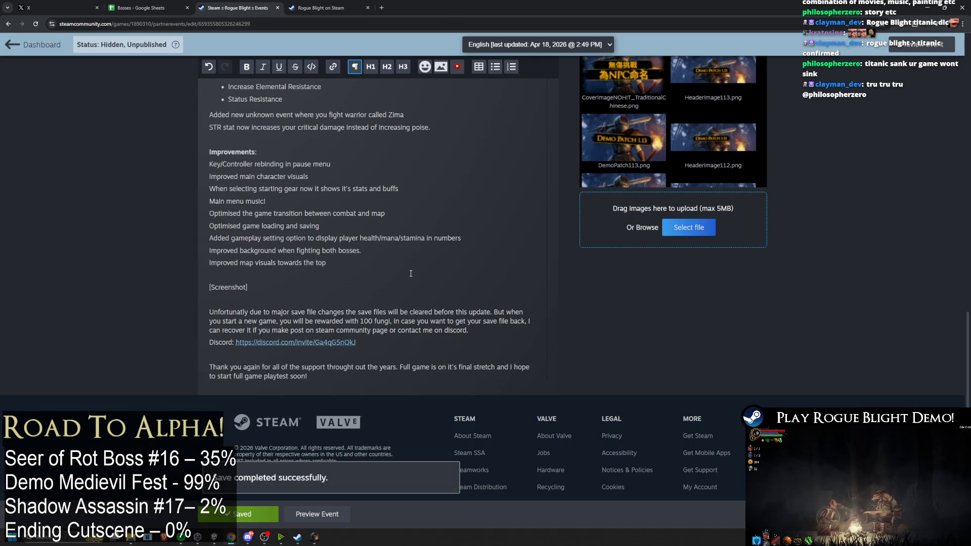
scroll(410, 274, "up", 4)
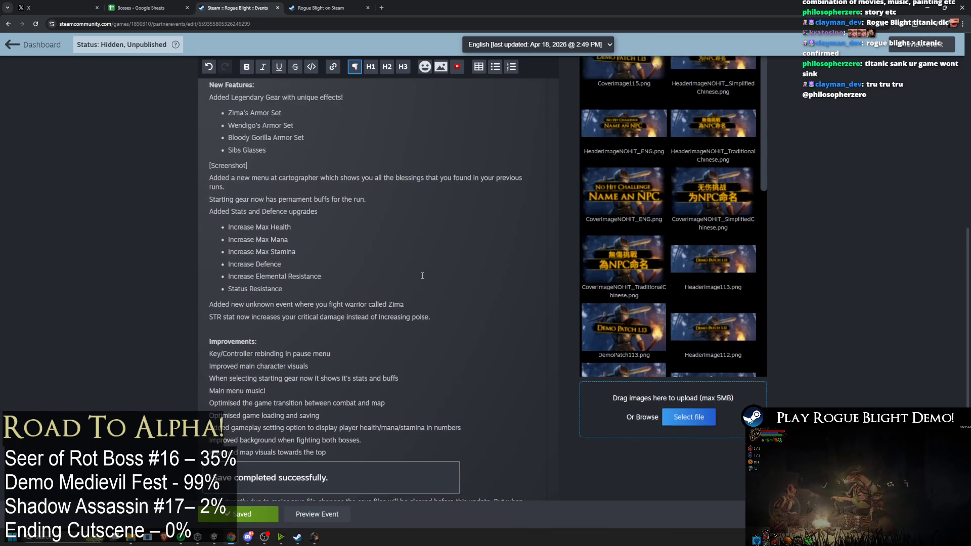
scroll(422, 276, "up", 3)
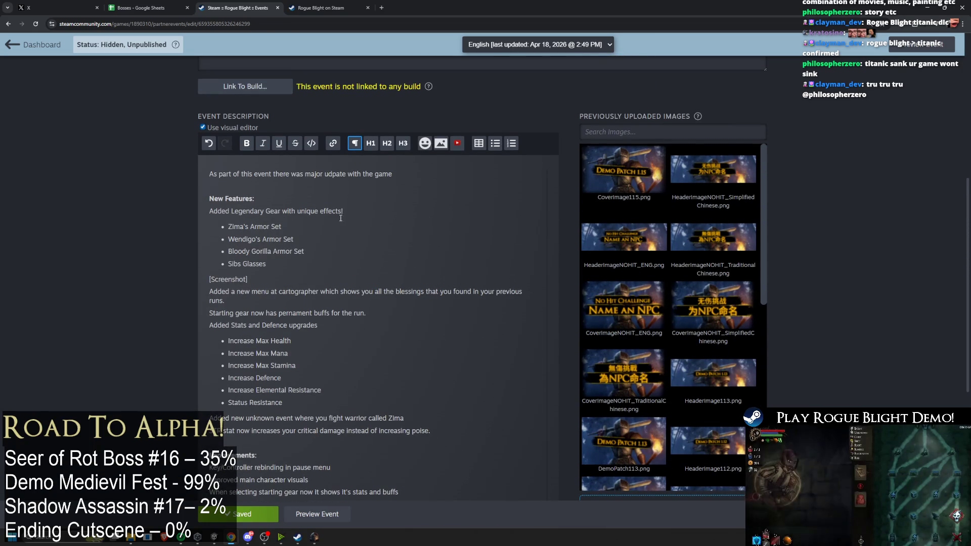
scroll(340, 218, "down", 6)
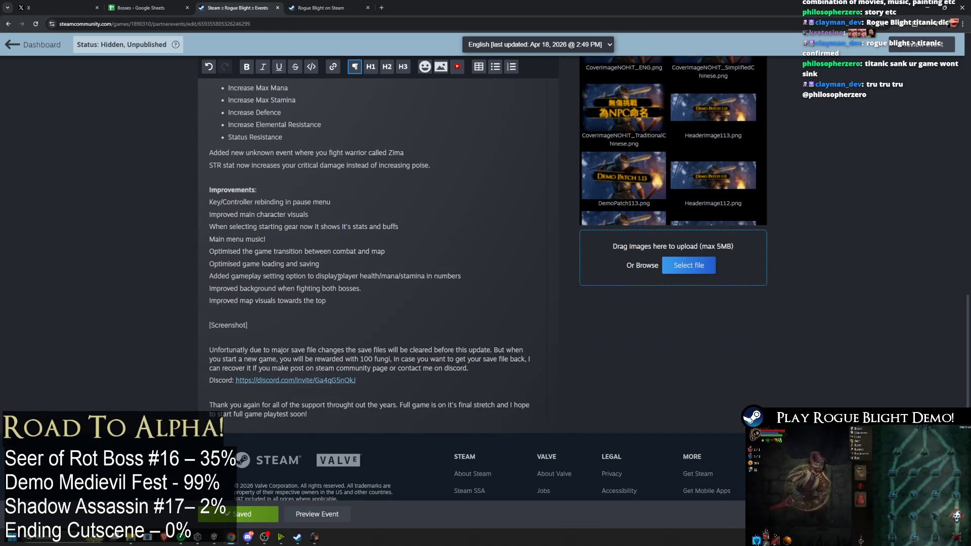
scroll(343, 304, "up", 4)
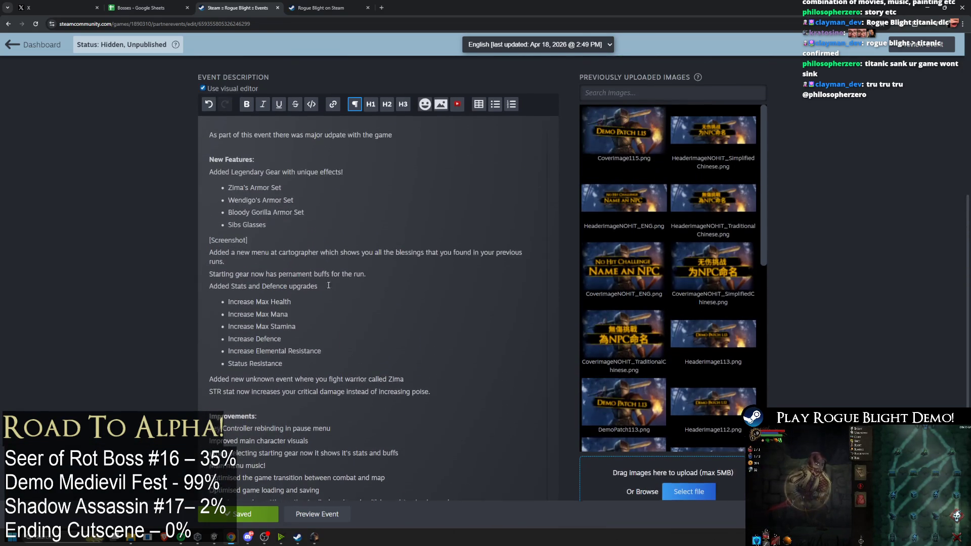
scroll(341, 270, "up", 2)
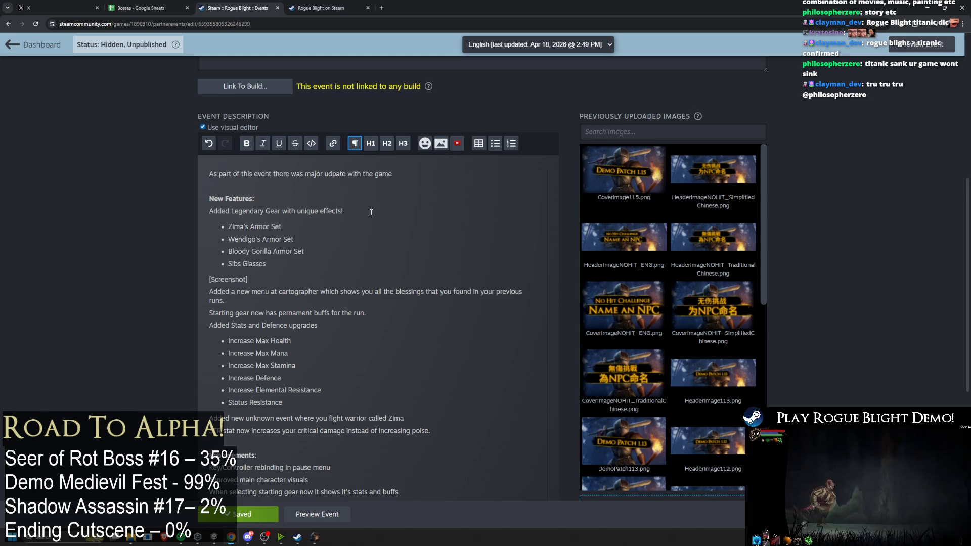
scroll(316, 236, "down", 1)
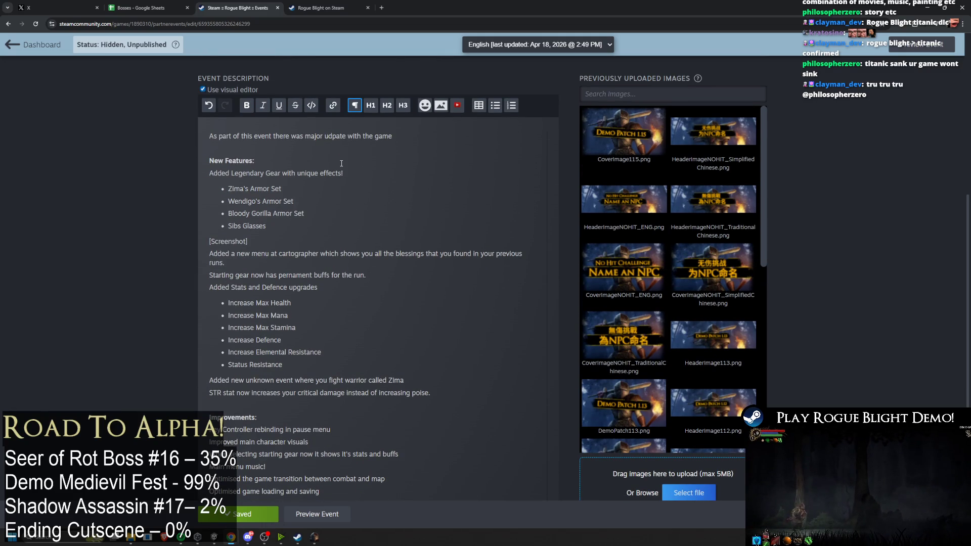
scroll(286, 178, "up", 3)
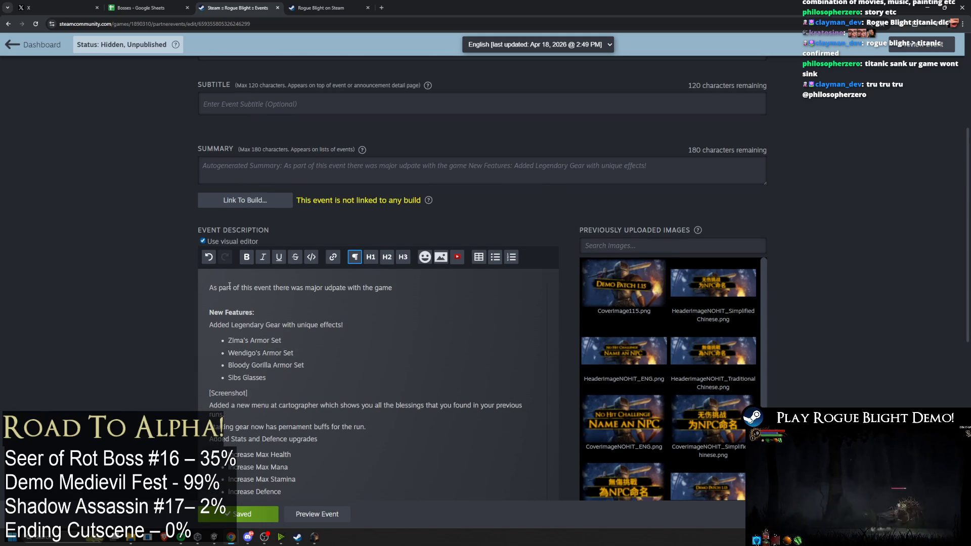
Step: Select the whole description, then paste the Medieval Fest major-update intro over the first line
double_click(212, 288)
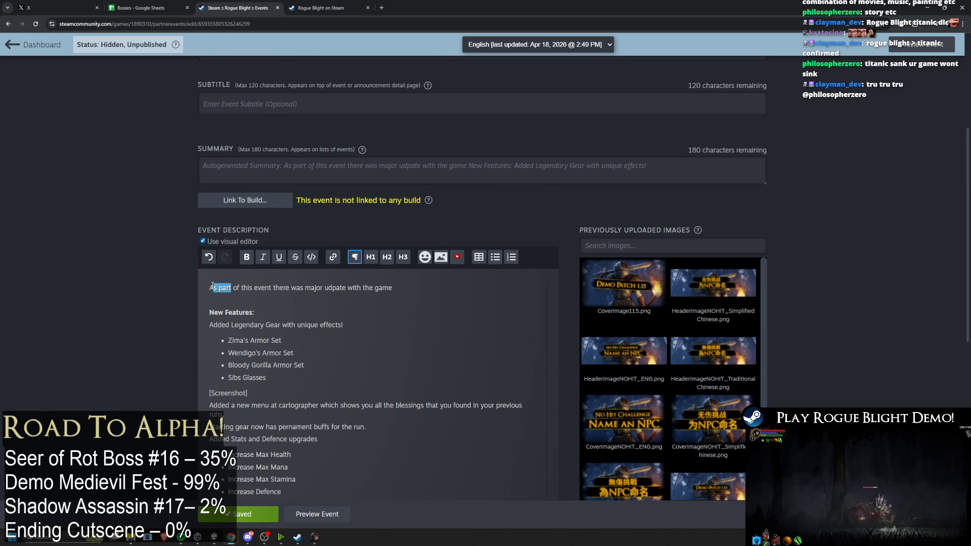
left_click(211, 287)
left_click_drag(210, 287, 438, 489)
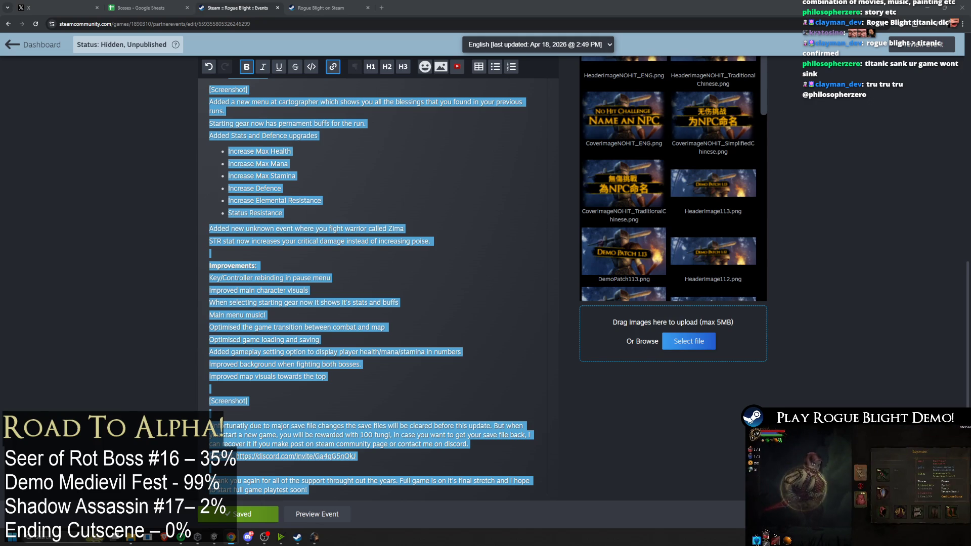
left_click(412, 283)
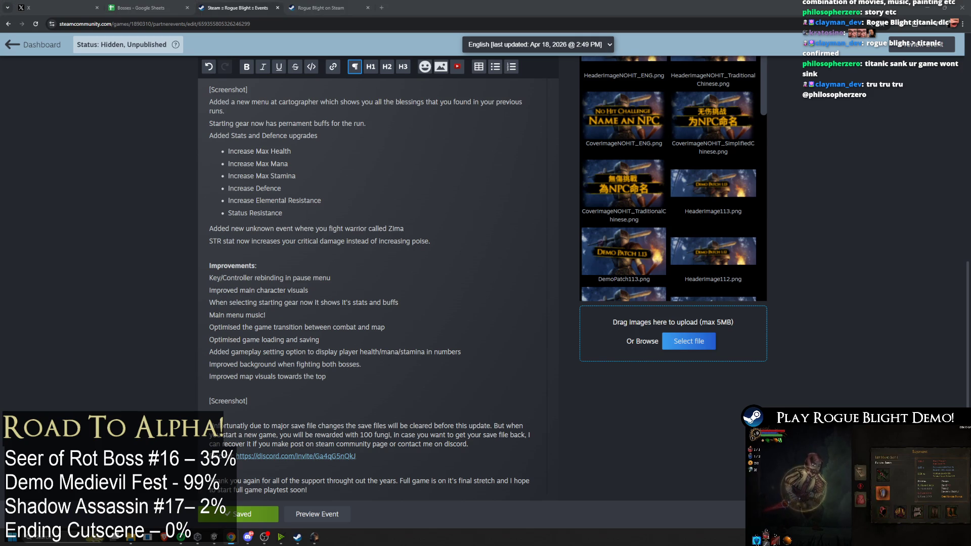
scroll(387, 181, "up", 5)
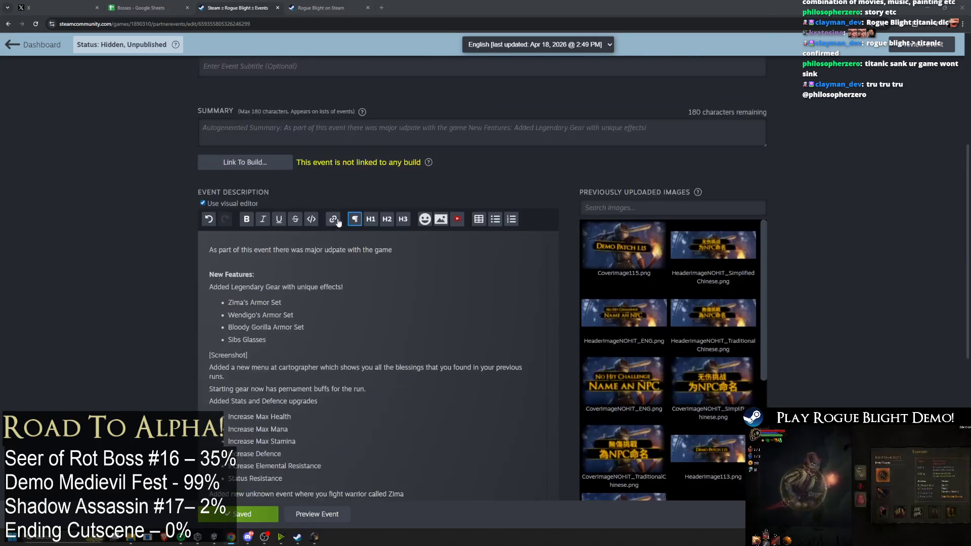
left_click_drag(393, 250, 184, 247)
type("As part of the Medieval Fest event, we've released a major update to the demo, bringing new content, systems, and improvements across the game.")
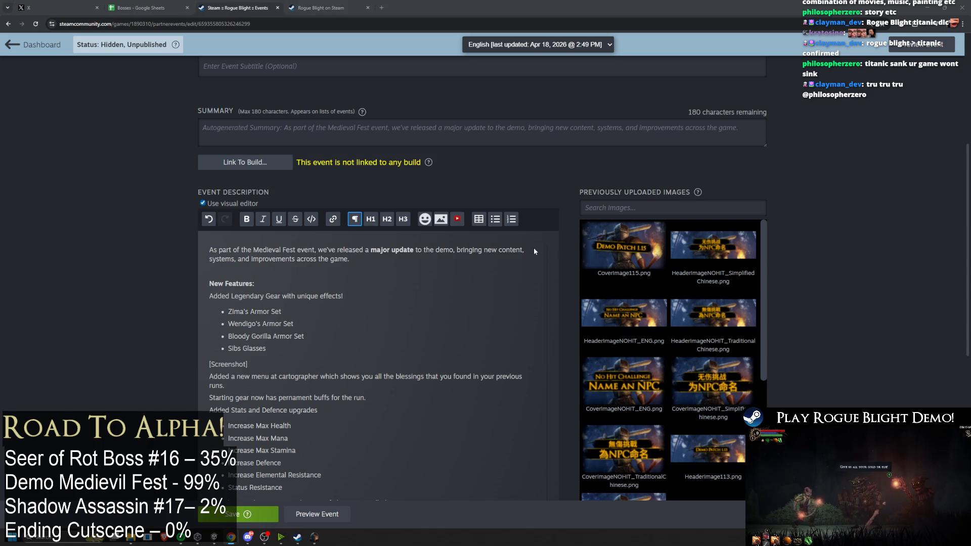
Step: Paste reworded Legendary Gear, Cartographer menu and starting gear sentences over the old lines
left_click_drag(344, 296, 209, 297)
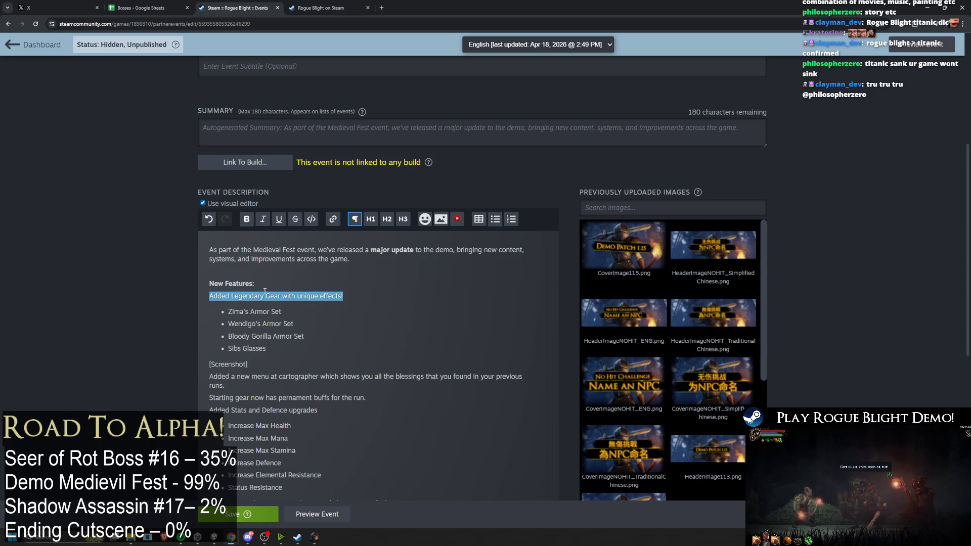
type("Legendary Gear has been added, each with unique effects:")
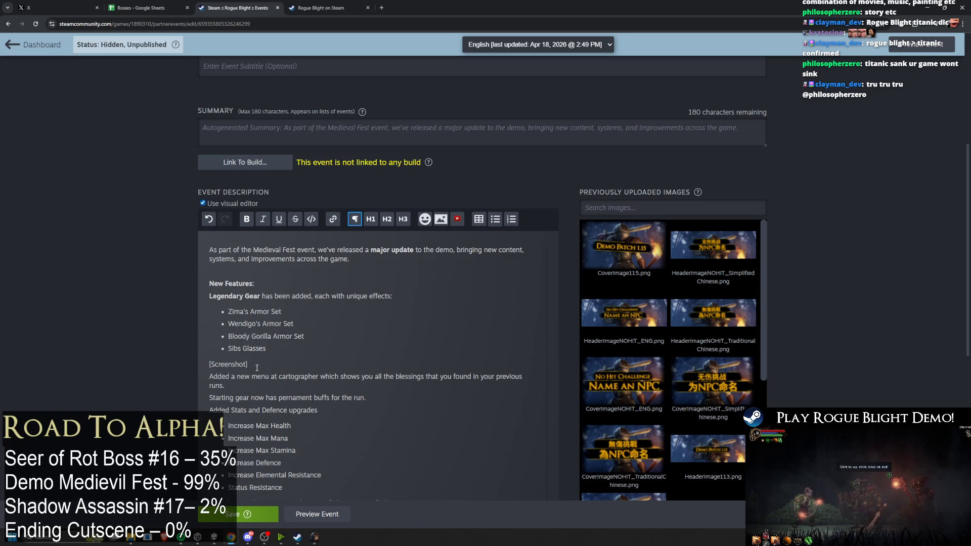
scroll(363, 322, "down", 1)
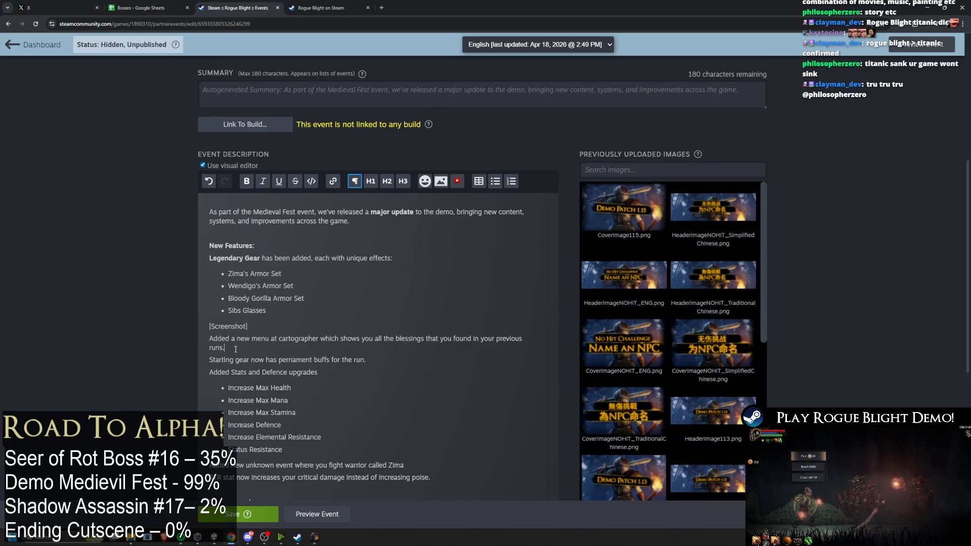
left_click_drag(225, 348, 202, 336)
type("Added a new Cartographer menu that displays all blessings discovered in previous runs.")
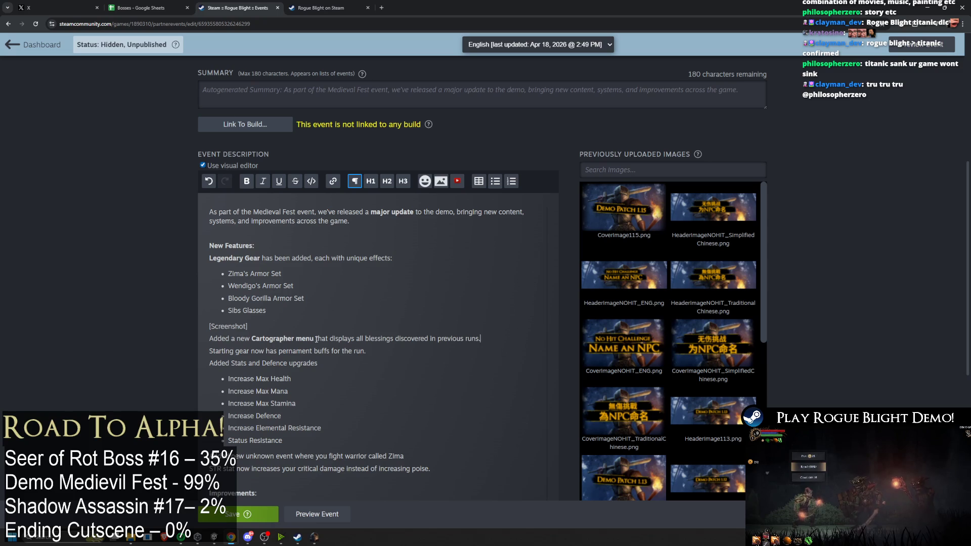
left_click_drag(311, 338, 251, 339)
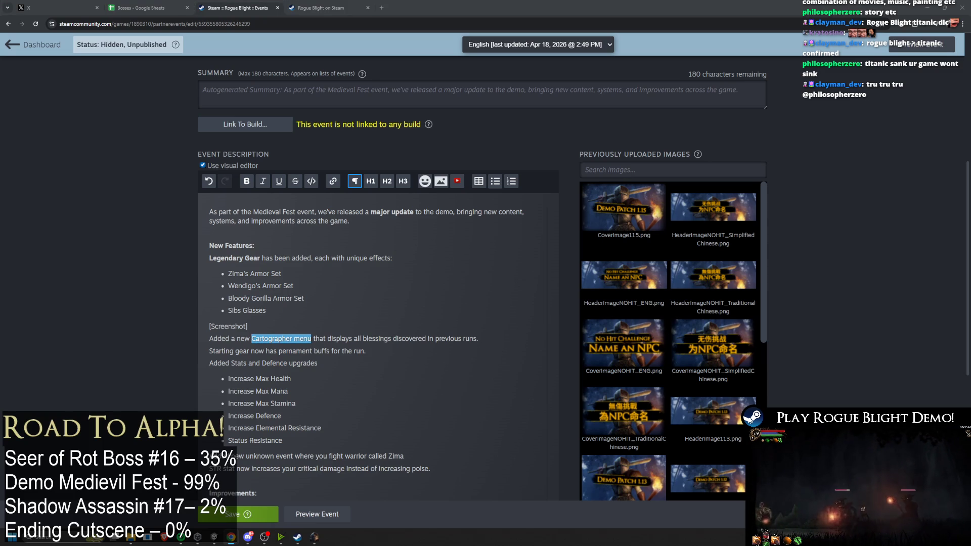
left_click(204, 356)
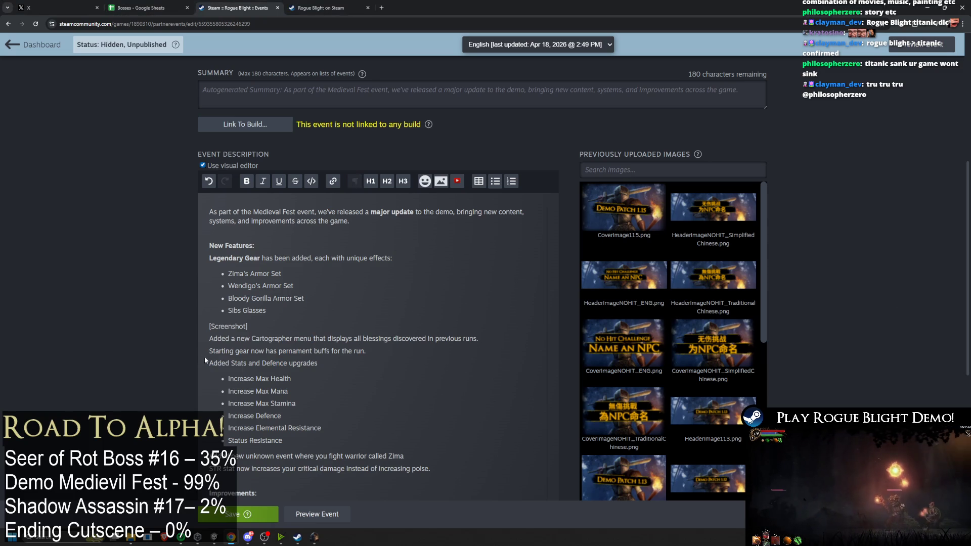
type("Starting gear now provides permanent buffs for the duration of a run.")
key("ctrl+shift+Right")
key("ctrl+shift+Right")
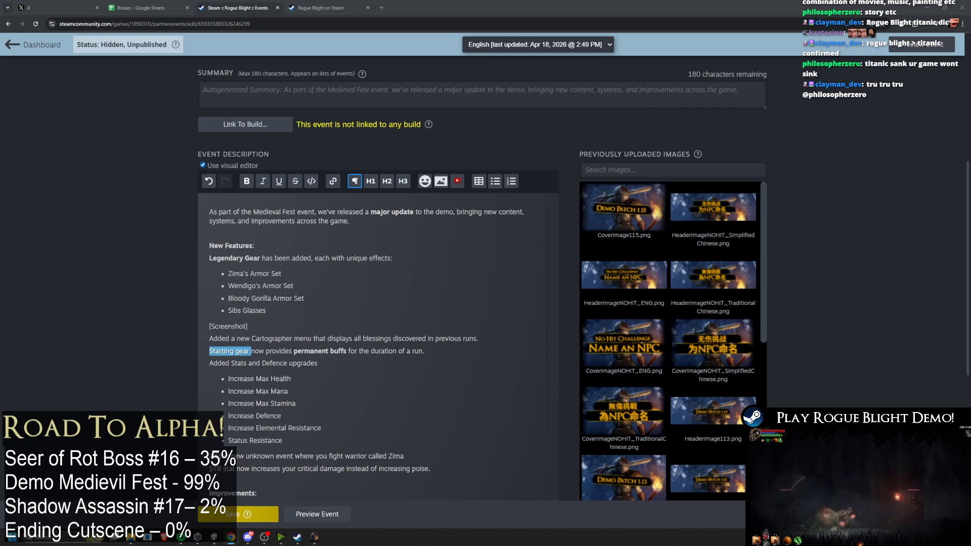
Step: Replace the upgrades line with plain 'Added new stat and defence upgrades:'
triple_click(335, 365)
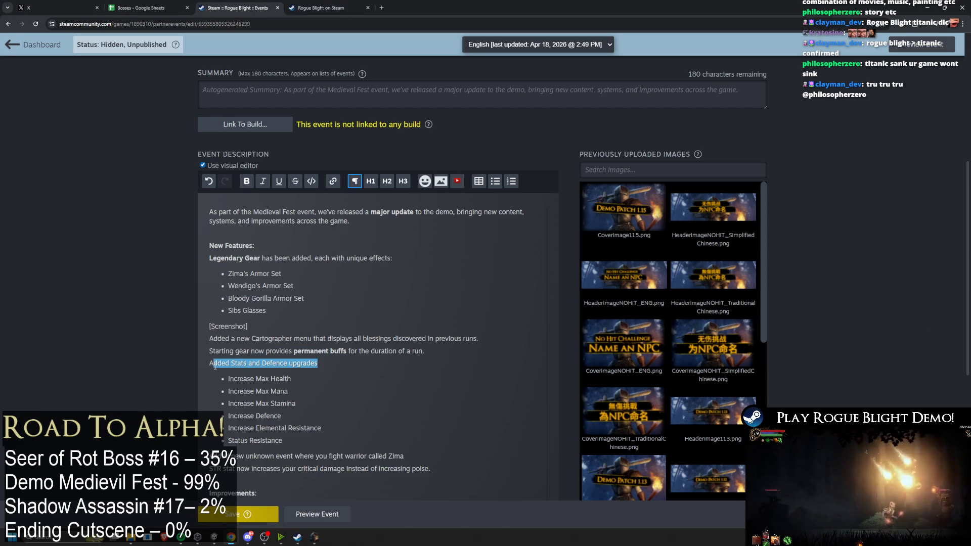
type("Added new stat and defence upgrades:")
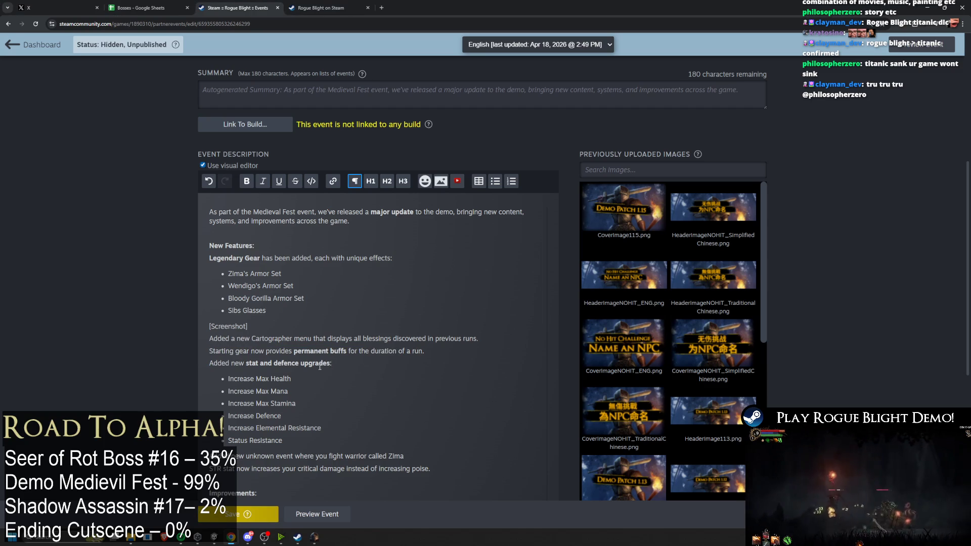
left_click_drag(330, 365, 245, 364)
key("ctrl+b")
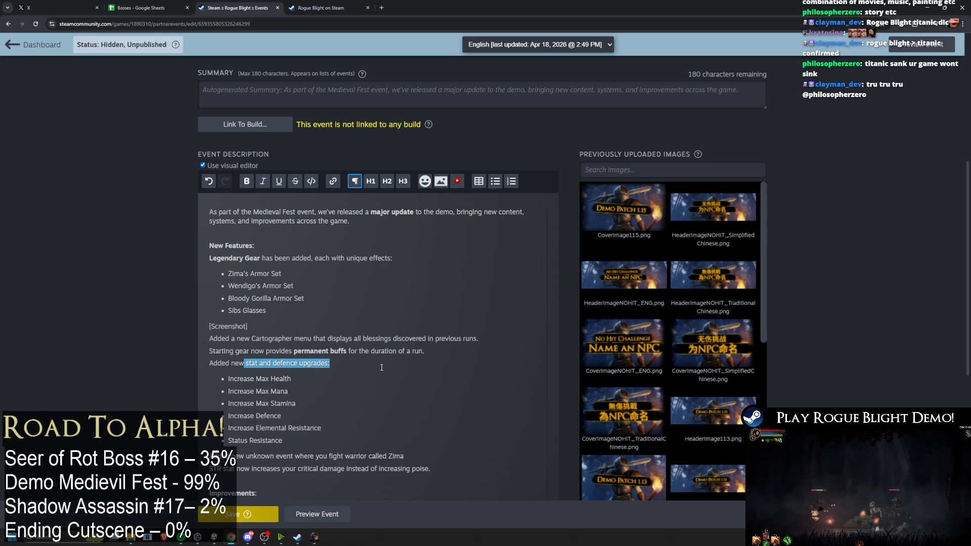
Step: End the Zima line with a period, dropping the unfinished 'who drops' clause
scroll(381, 368, "down", 2)
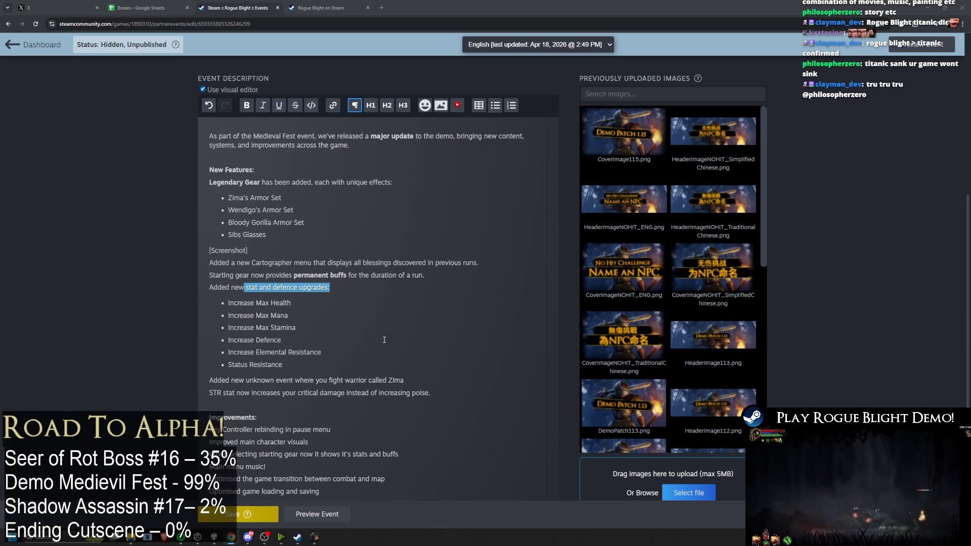
left_click(417, 385)
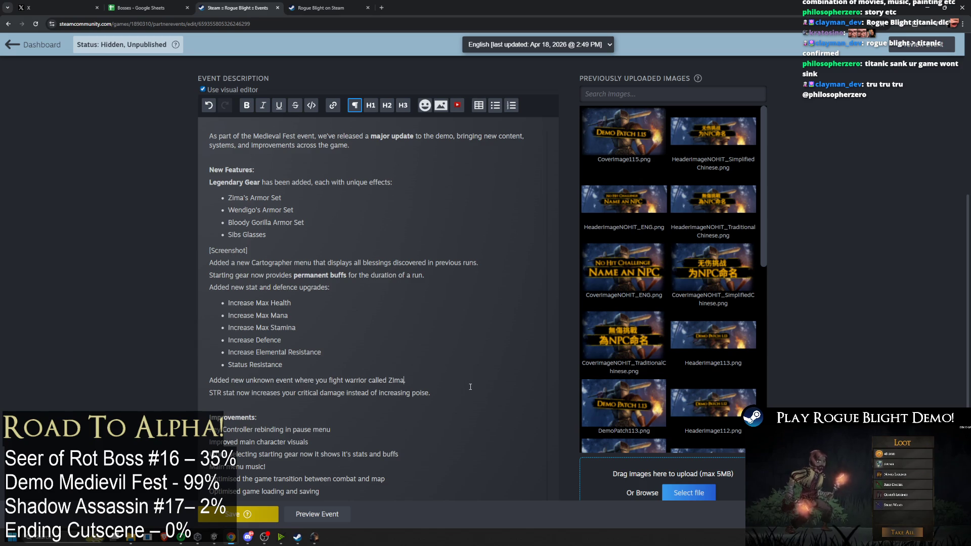
type("who ")
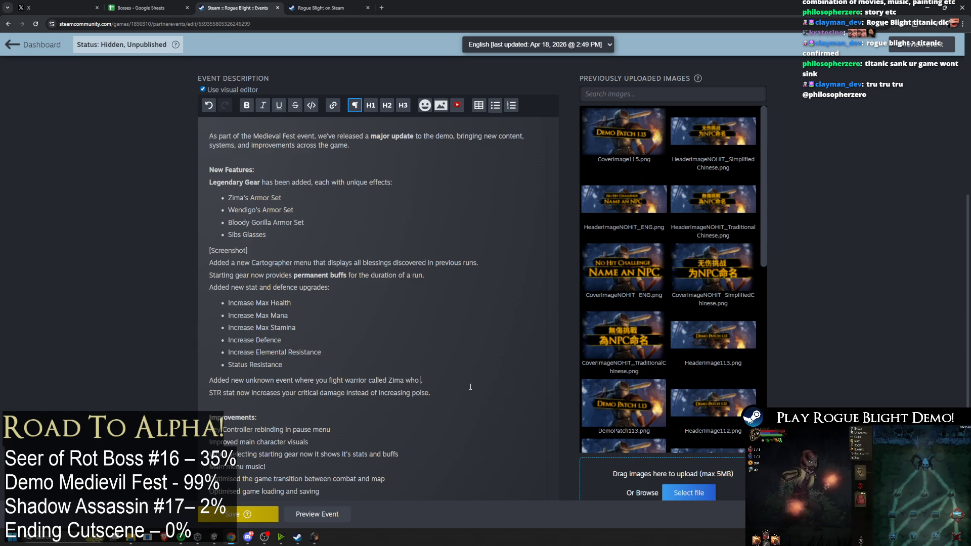
type("drops s.")
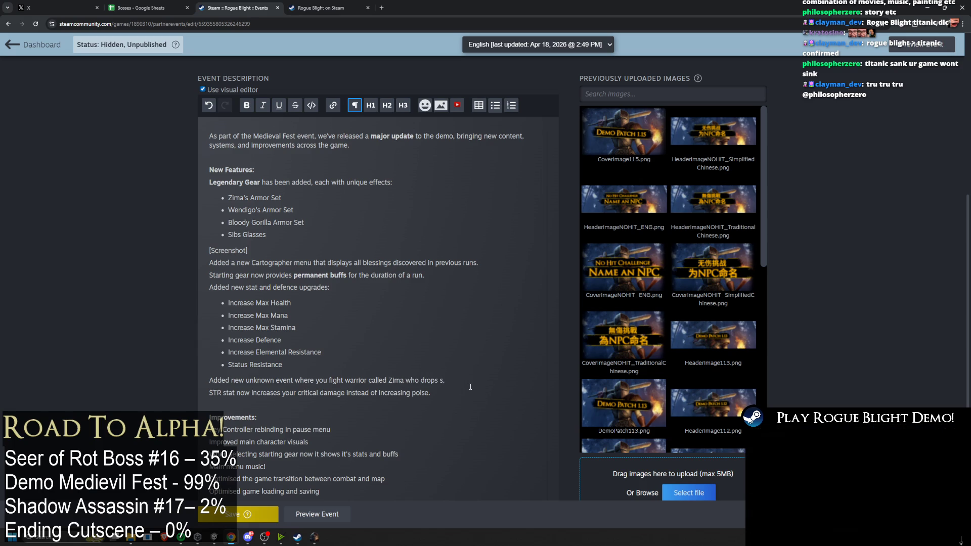
key("BackSpace")
type("ome")
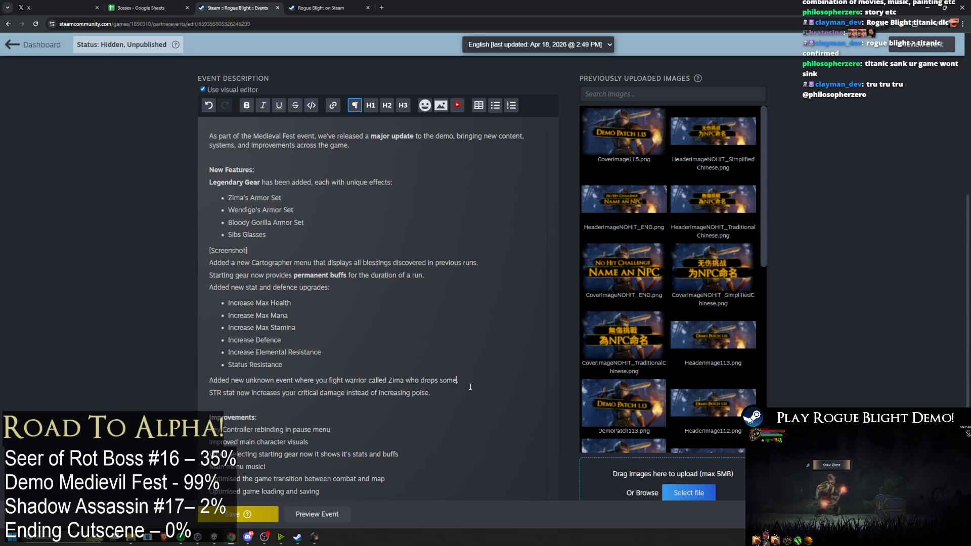
key("BackSpace")
key("BackSpace")
key("BackSpace")
type(".")
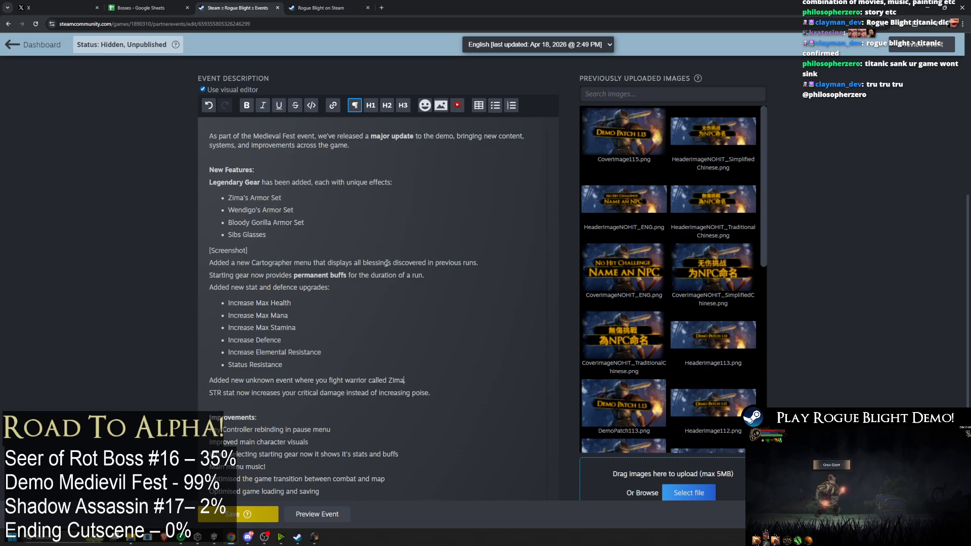
scroll(385, 212, "down", 2)
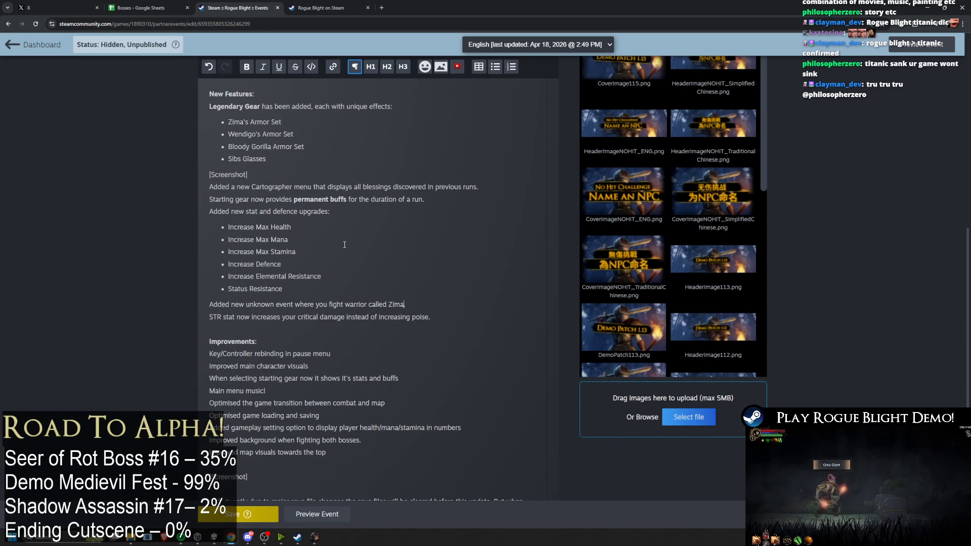
scroll(443, 264, "down", 2)
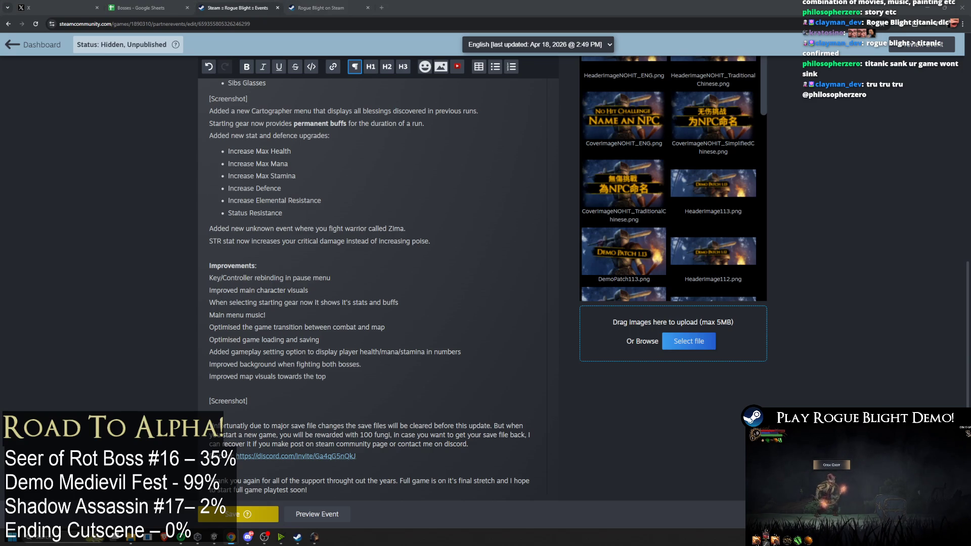
Step: Move the Main menu music line to the list end as 'Added main menu music and improved sound effects'
scroll(349, 335, "down", 1)
left_click(283, 274)
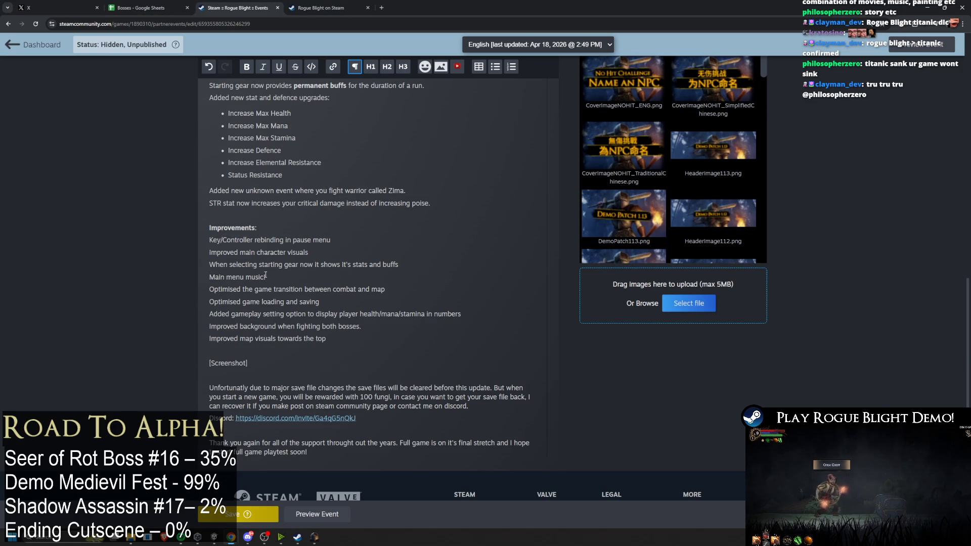
key("shift+Home")
key("BackSpace")
left_click(360, 338)
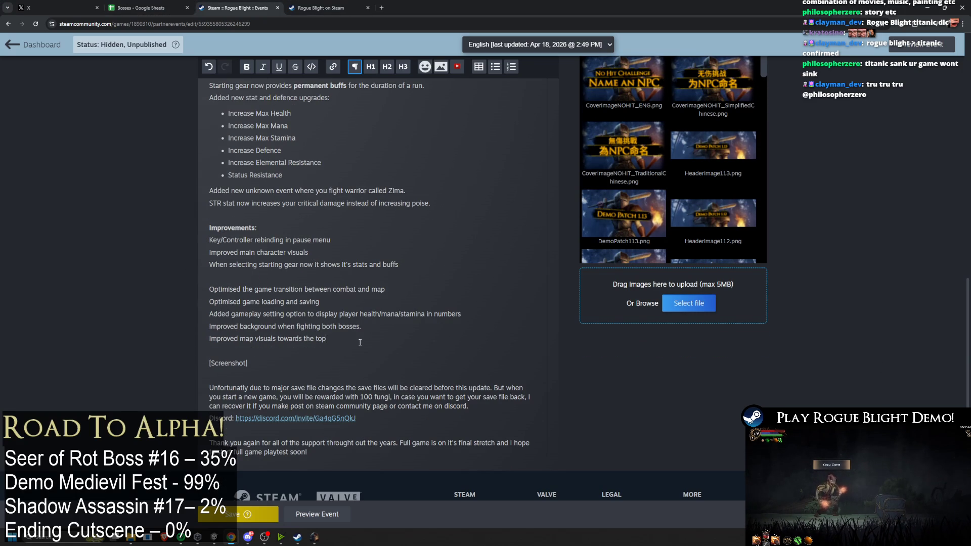
key("ctrl+z")
left_click(242, 284)
key("BackSpace")
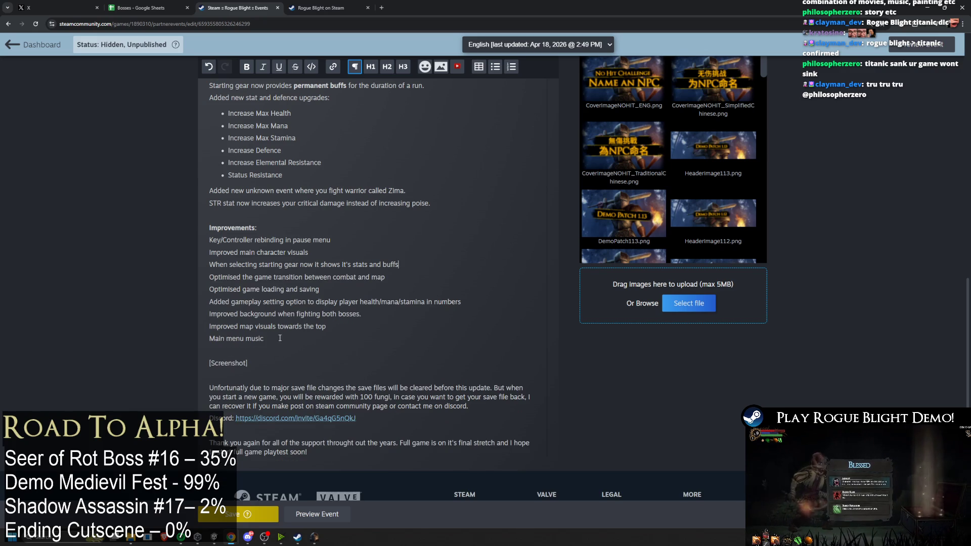
left_click_drag(264, 338, 208, 339)
type("Added main menu musi")
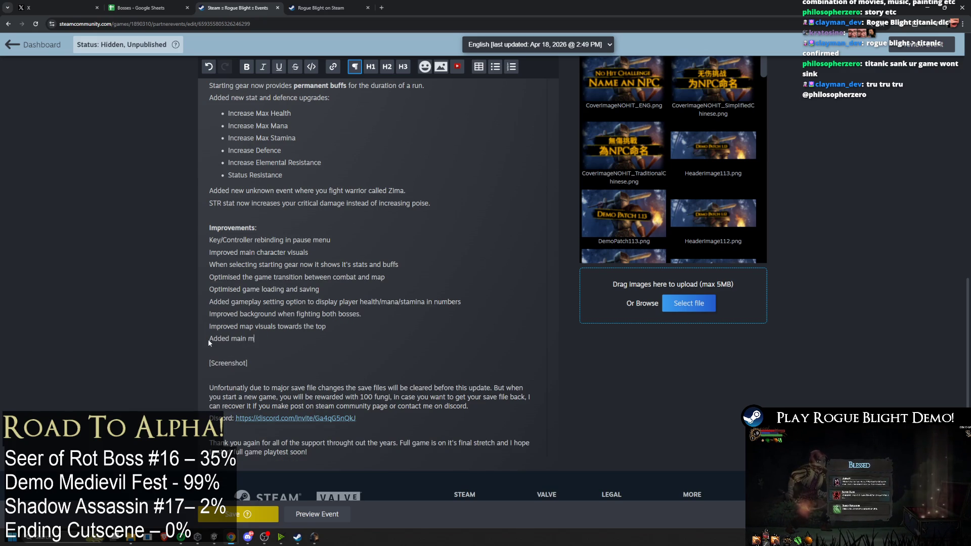
type("c ")
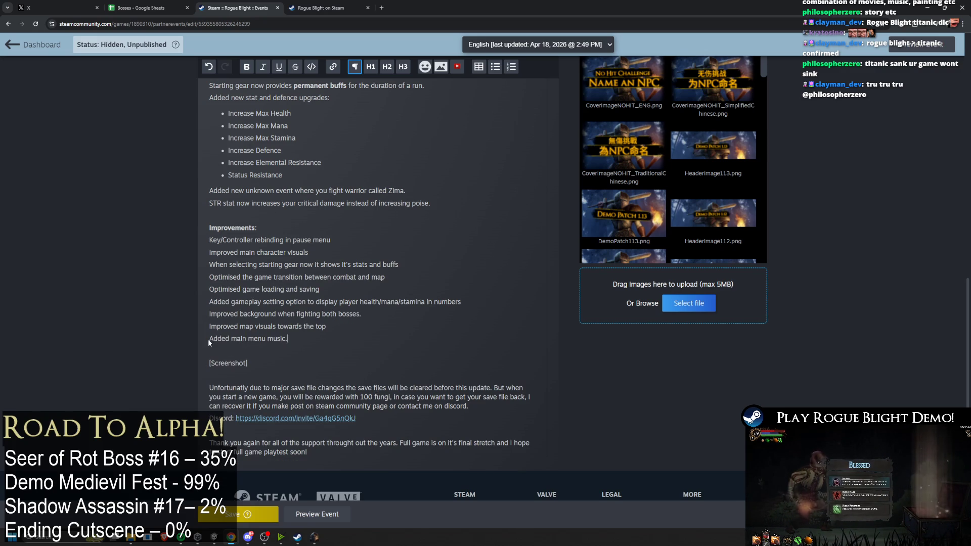
type("and im")
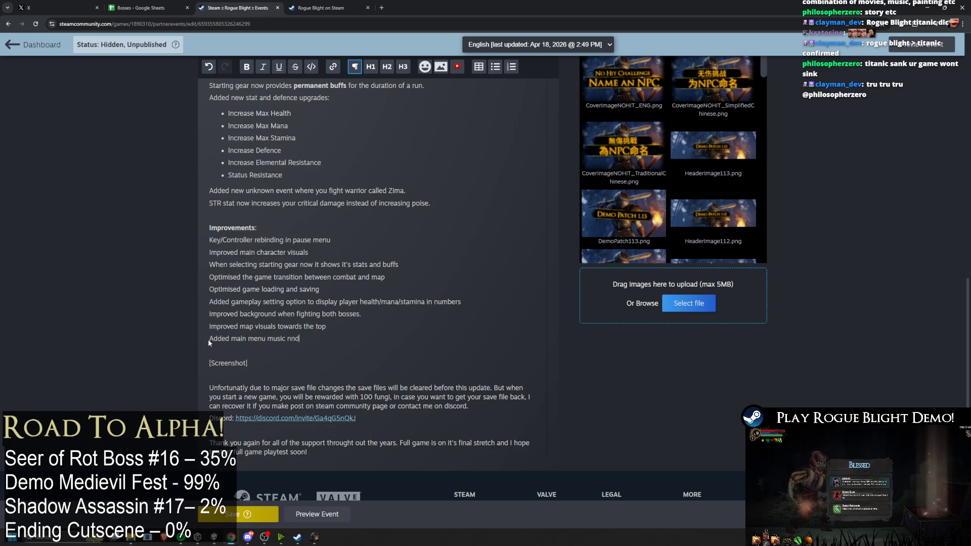
type("proved ")
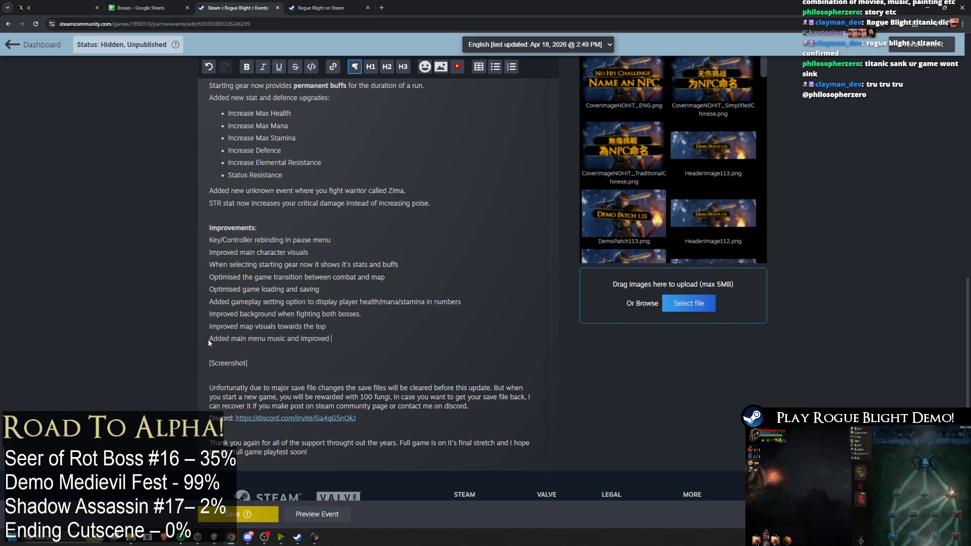
type("sound effects.")
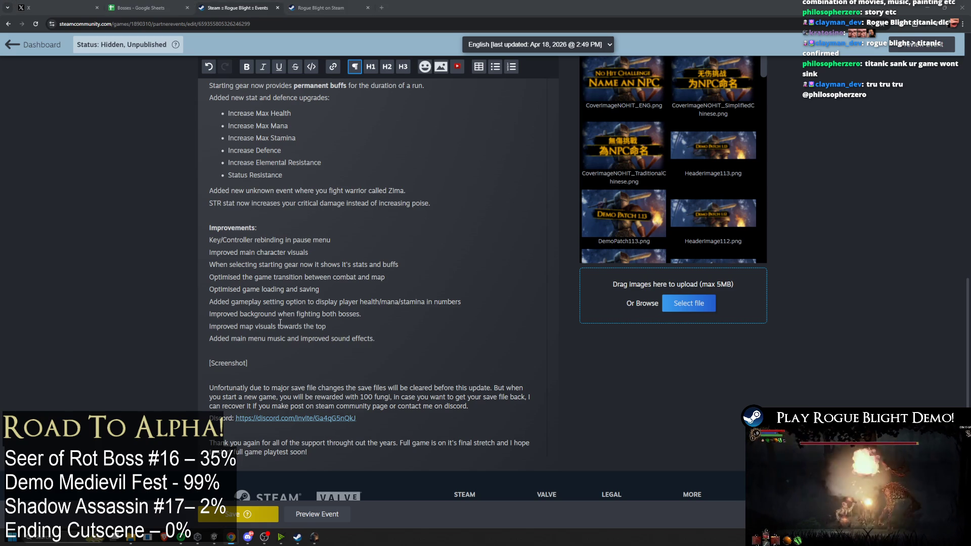
Step: Replace the map line with plain 'Enhanced map visuals (especially upper areas)'
mouse_move(339, 330)
left_mouse_down()
mouse_move(208, 328)
mouse_move(356, 327)
left_mouse_up()
type("Enhanced map visuals (especially upper areas)")
key("ctrl+b")
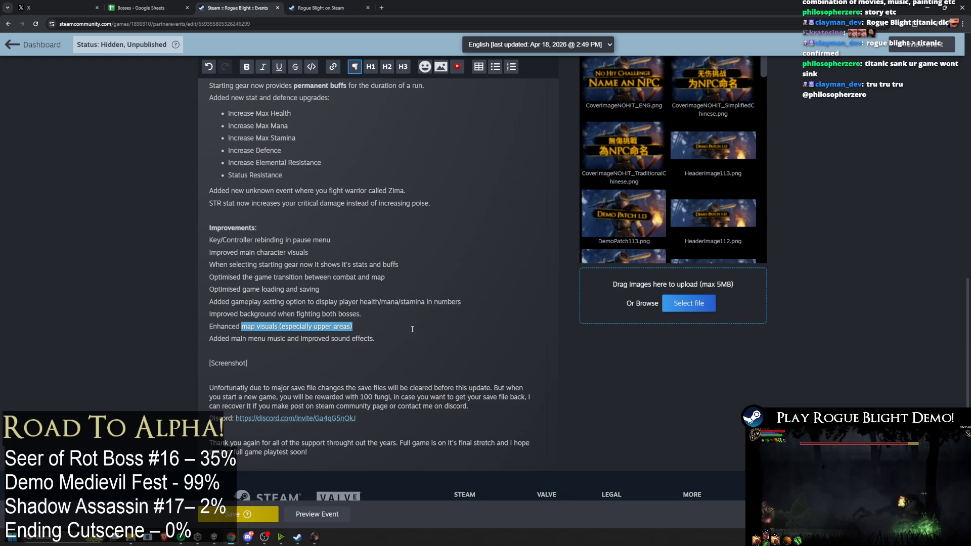
left_click(416, 330)
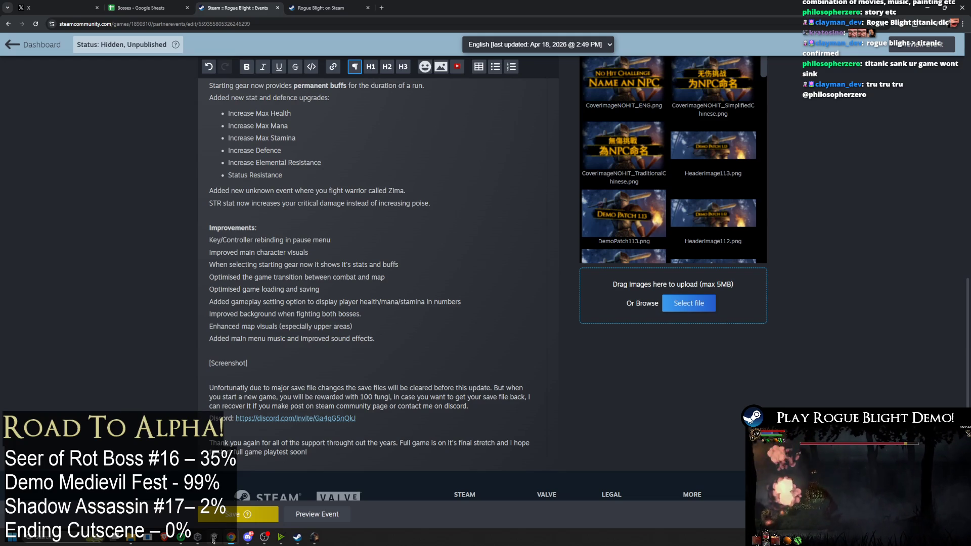
mouse_move(248, 537)
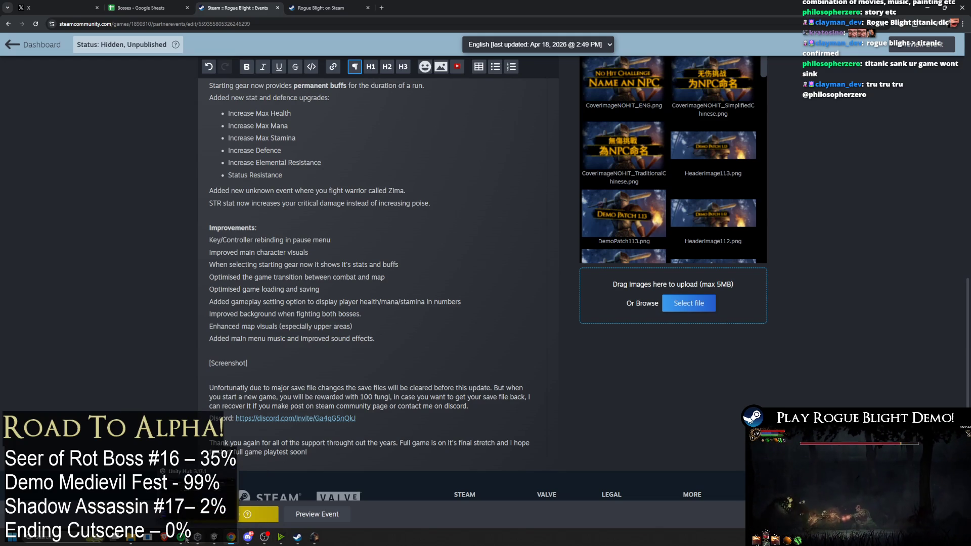
Step: Save the event, then paste the bulleted save notice over the save-file paragraph
left_click(270, 406)
left_click(246, 514)
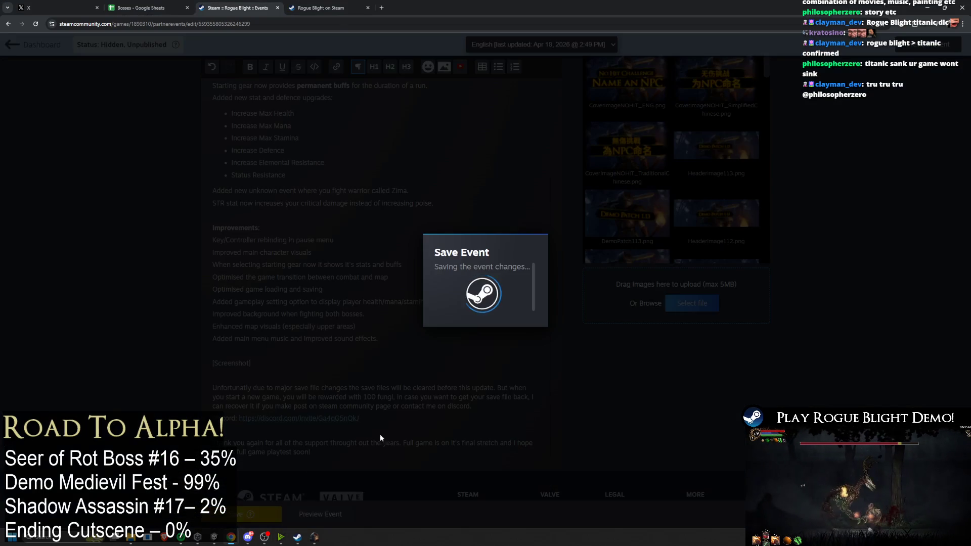
scroll(355, 286, "down", 3)
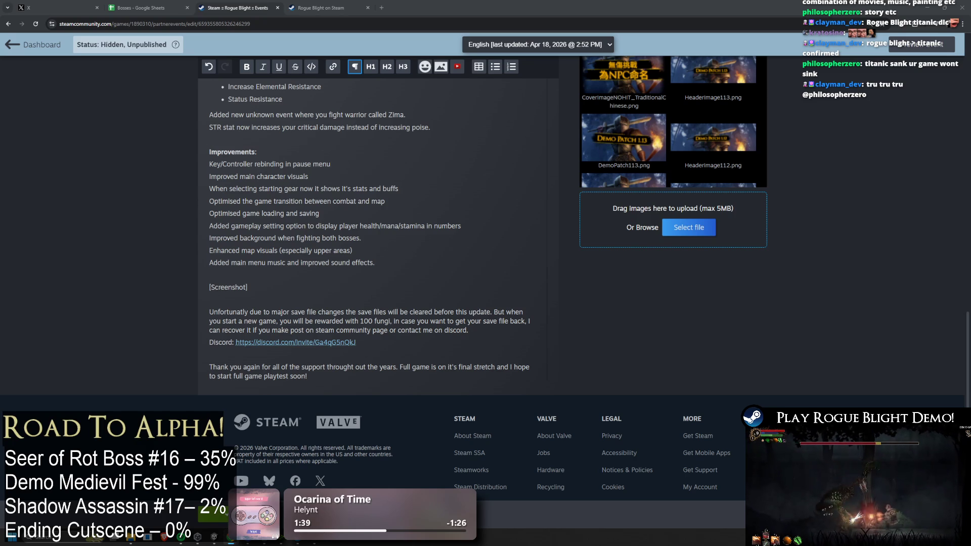
left_click_drag(374, 340, 209, 310)
key("ctrl+v")
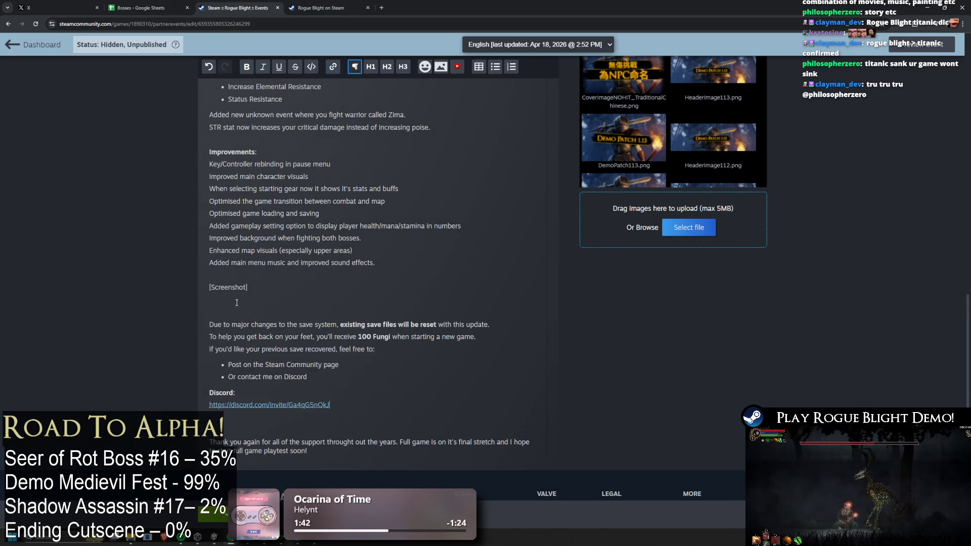
Step: Unbold 'existing save files will be reset' and place the cursor in the recovery sentence
left_click(287, 298)
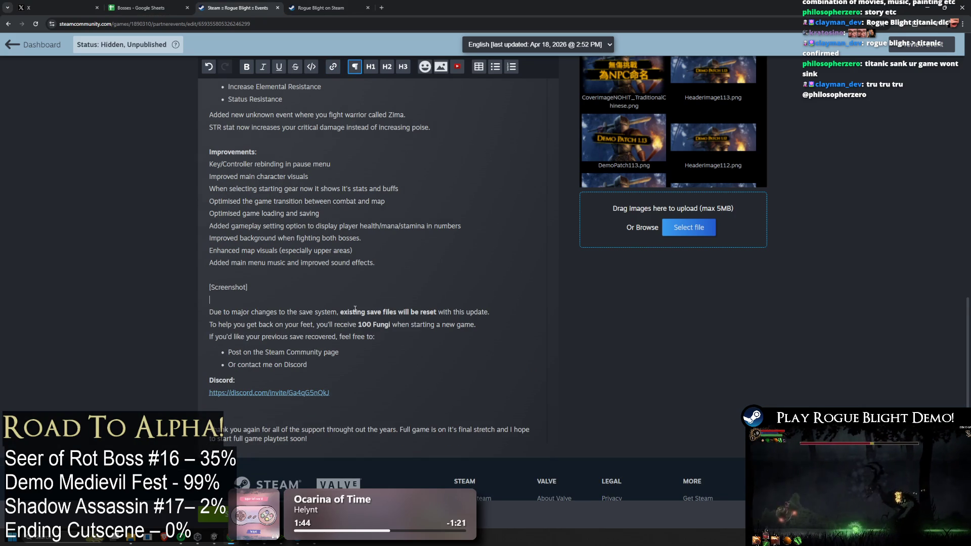
left_click_drag(340, 312, 433, 312)
key("ctrl+b")
left_click(393, 324)
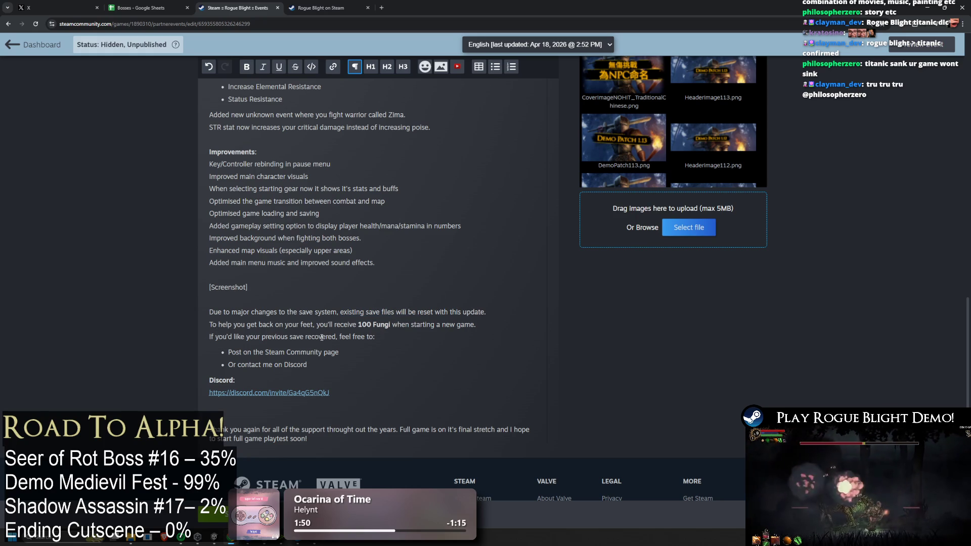
left_click_drag(375, 336, 210, 337)
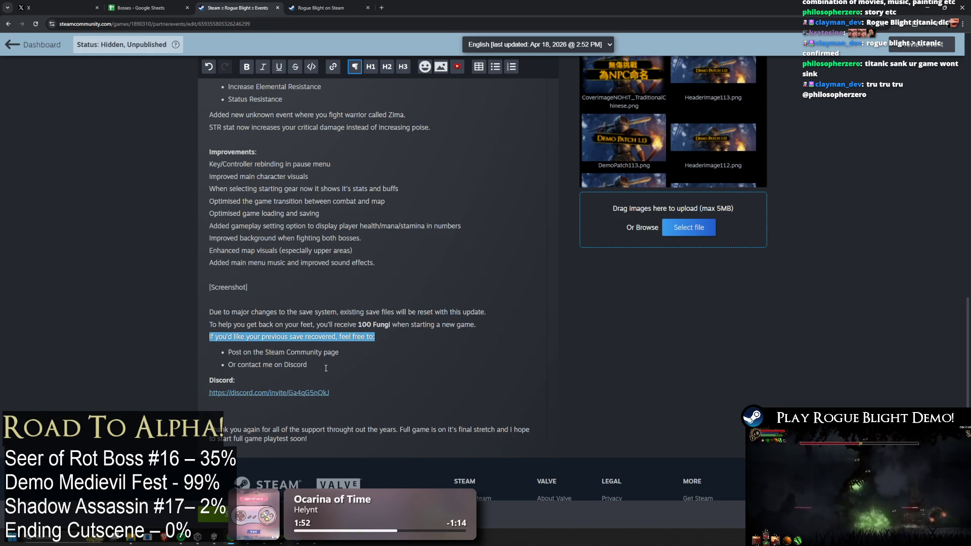
left_click(338, 337)
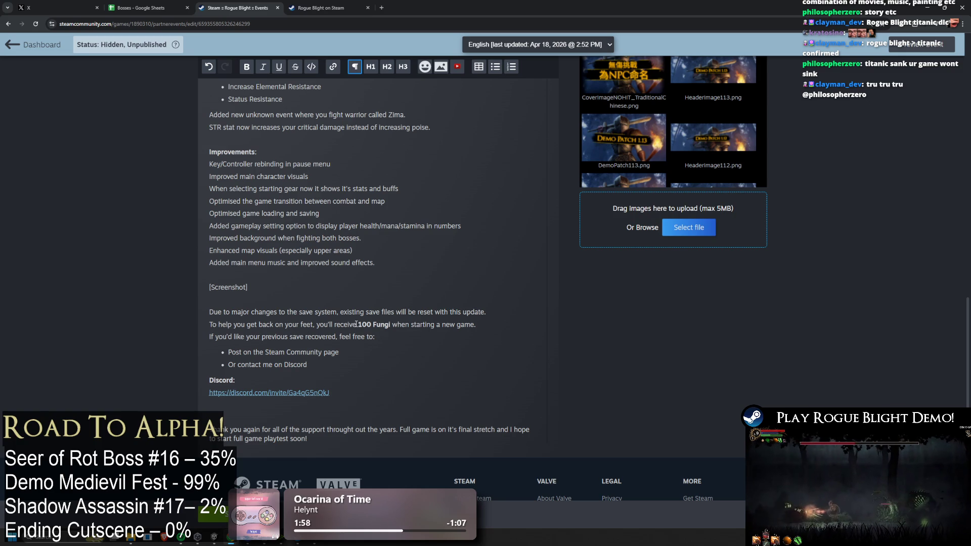
Step: Reword the recovery sentence to 'I am happy to recover your previous save state, please contact me by:'
type("I am happy to ")
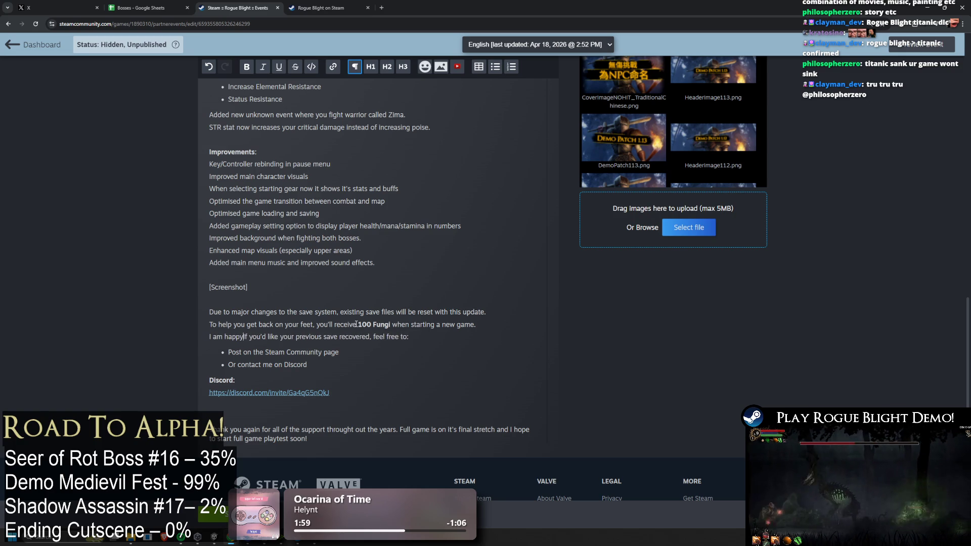
type("recover ")
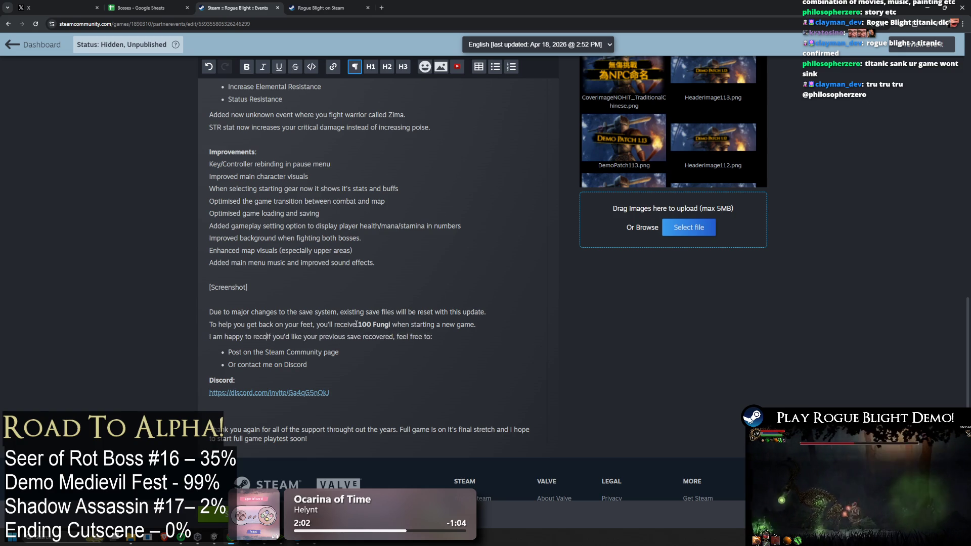
type("your previous ")
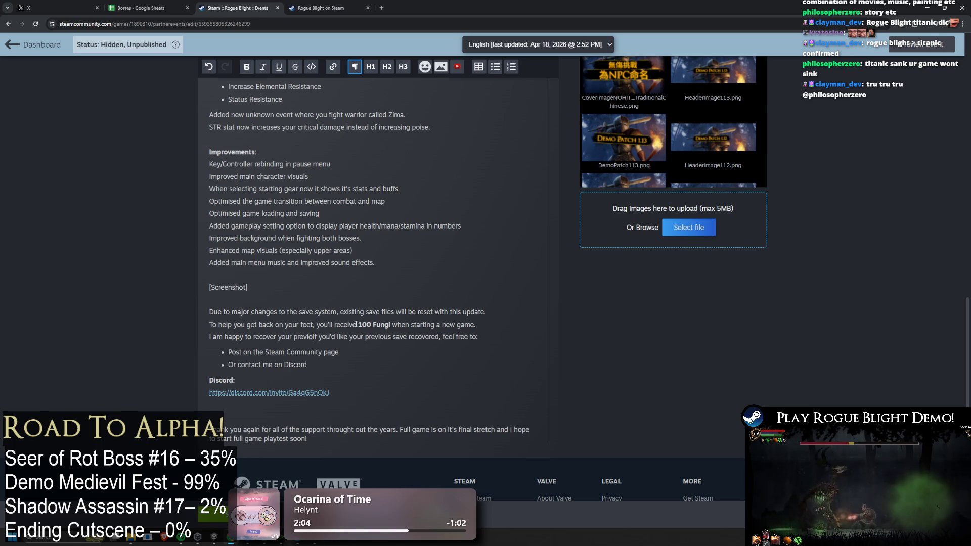
type("save state")
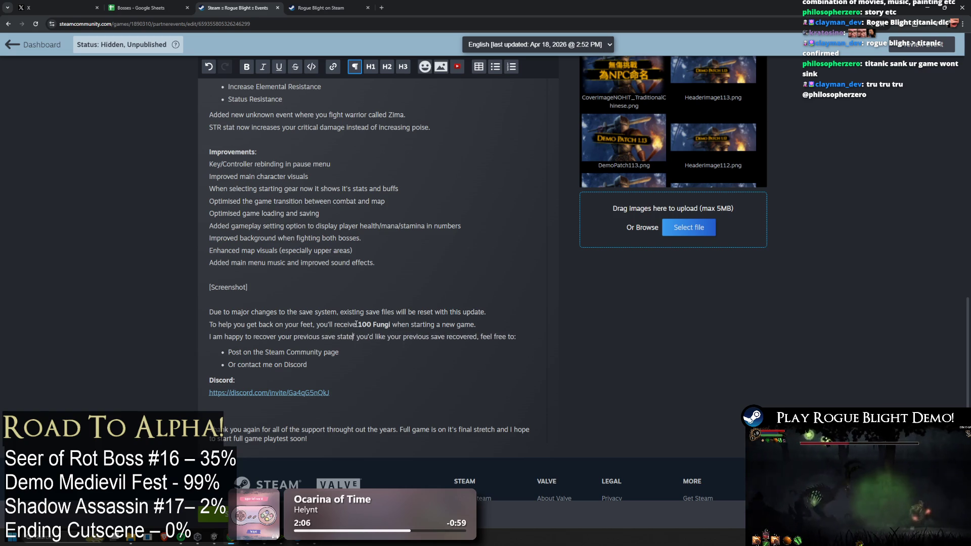
key("Delete")
key("Delete")
key("Delete")
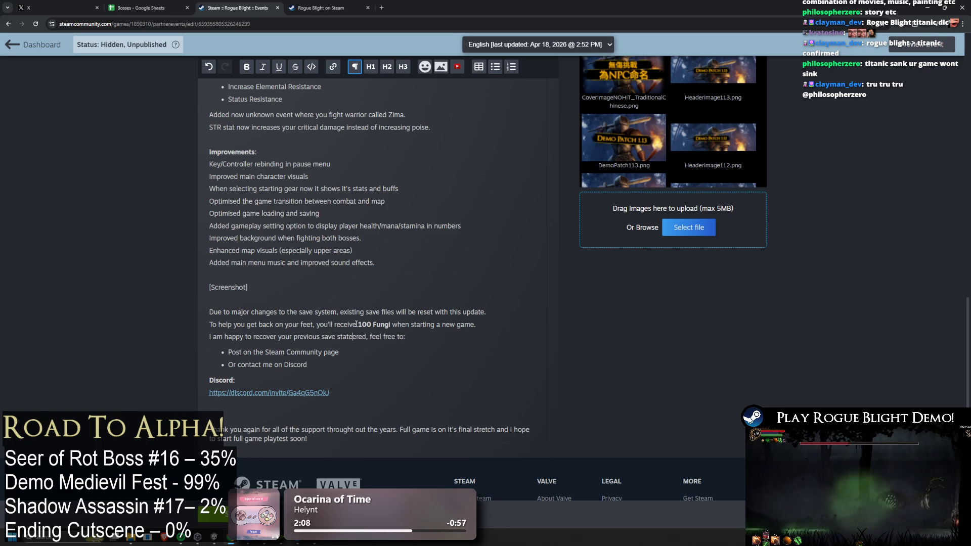
key("BackSpace")
type(",")
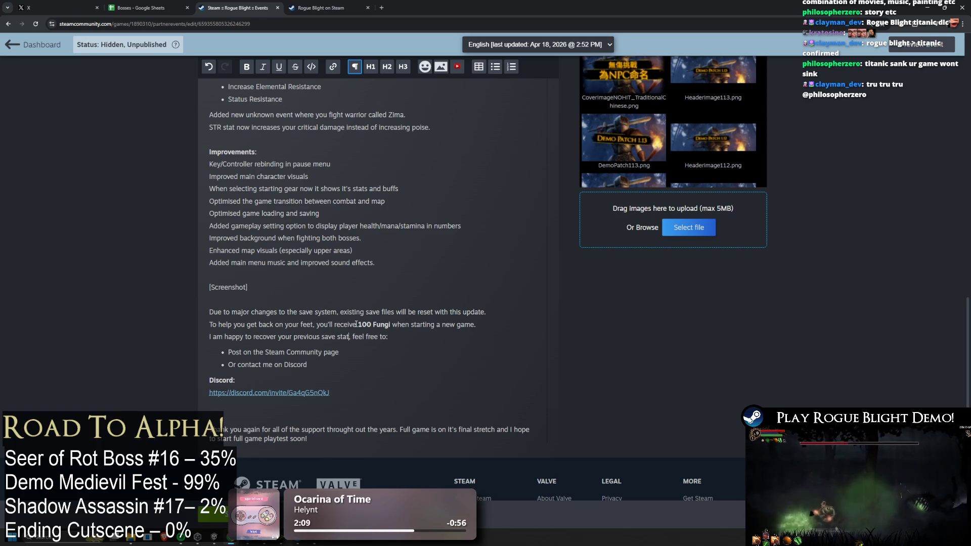
key("Delete")
type("e")
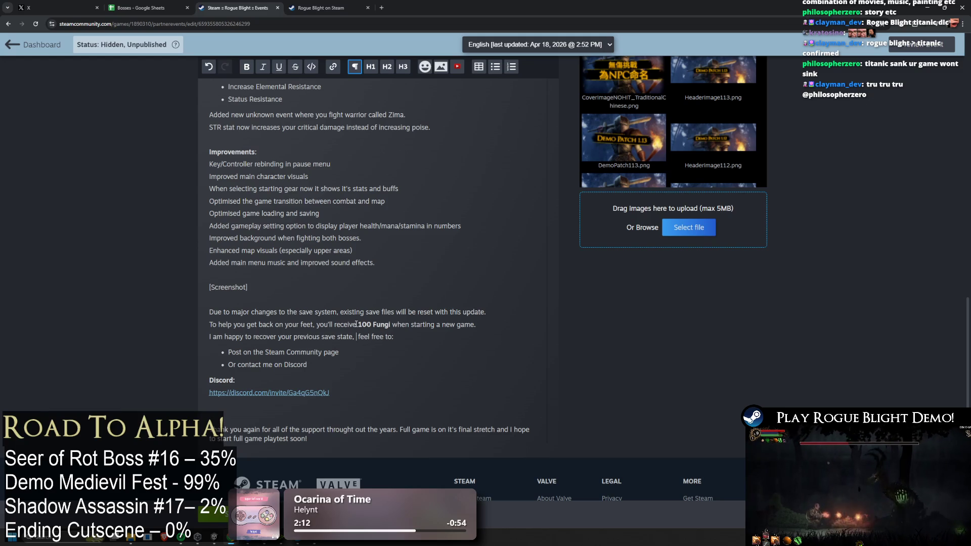
type("please contact me")
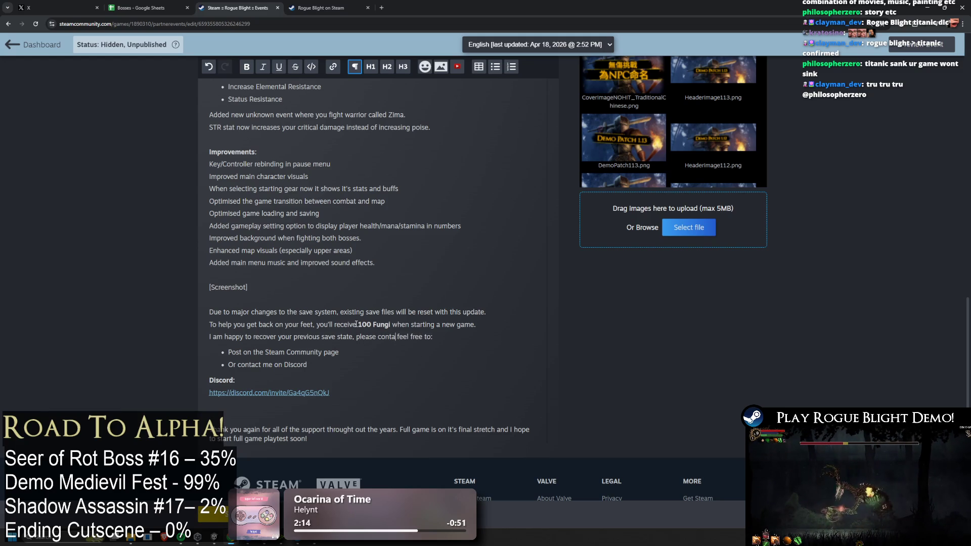
key("Delete")
key("Delete")
key("Delete")
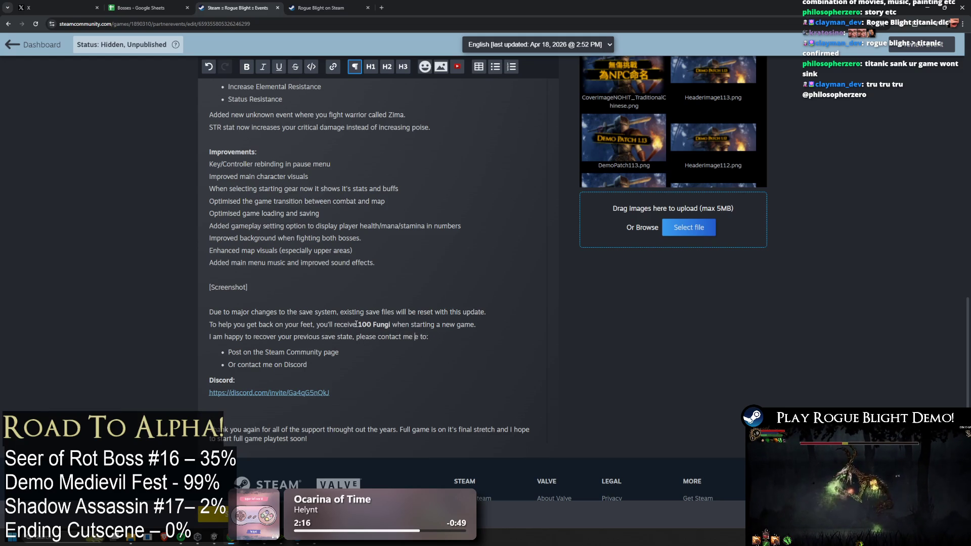
key("Delete")
key("Delete")
key("Delete")
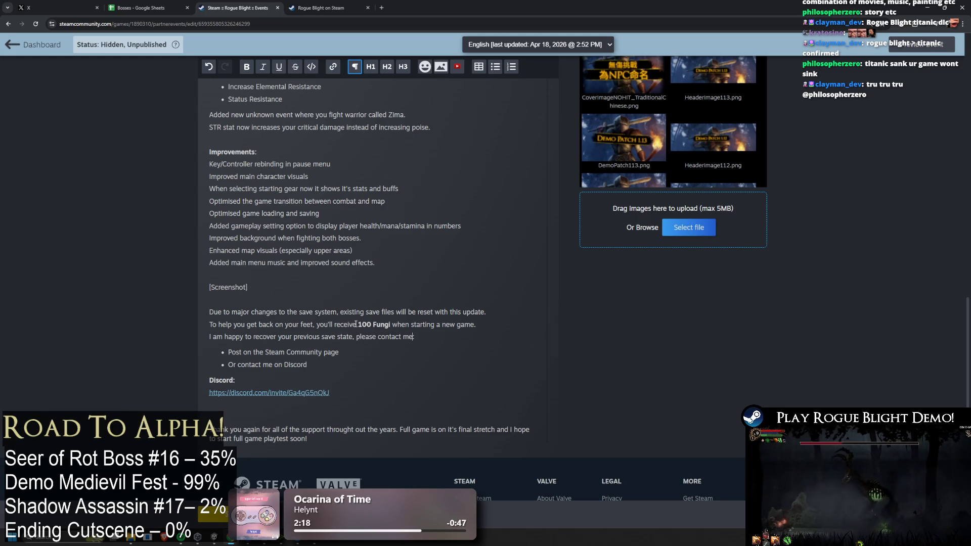
type(" by")
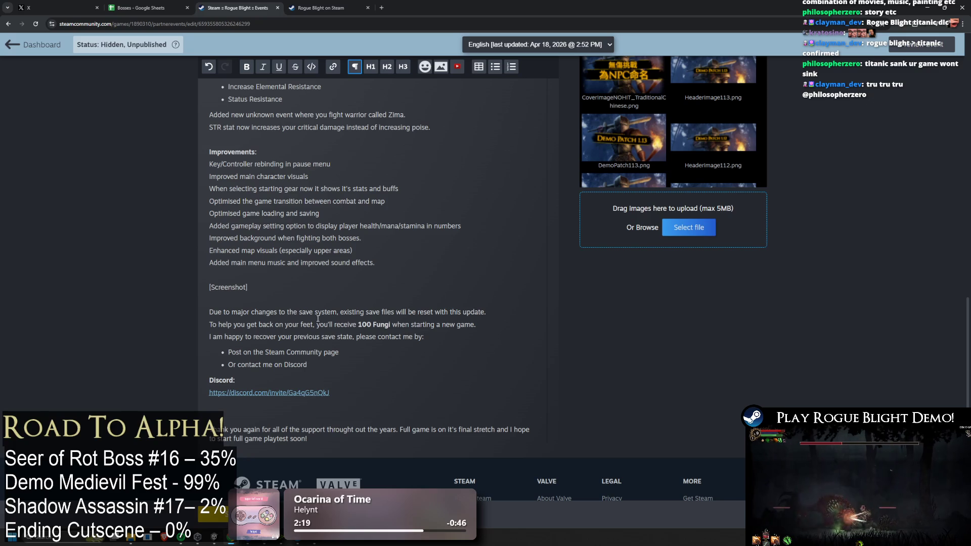
Step: Insert 'omg' into the first bullet and add a blank line after the Discord bullet
left_click(242, 352)
type("om")
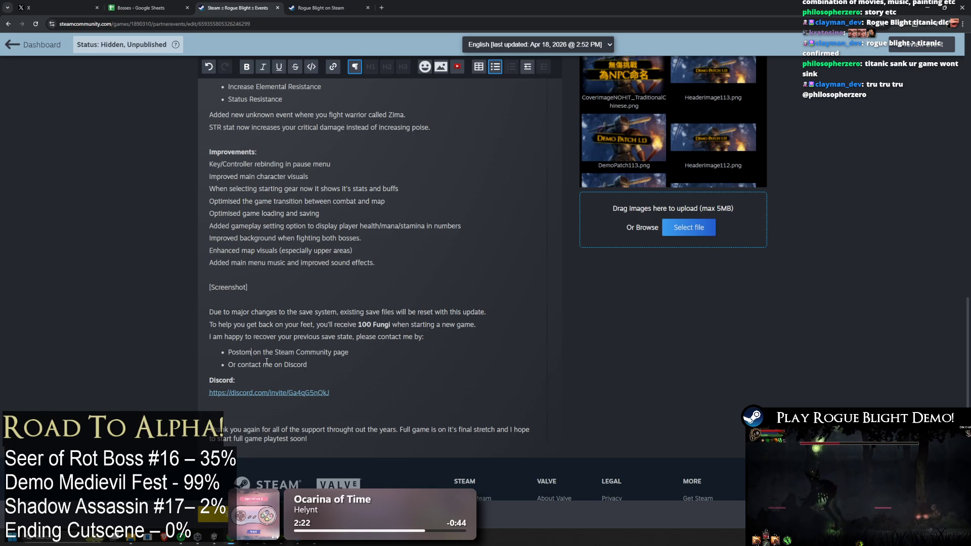
type("g")
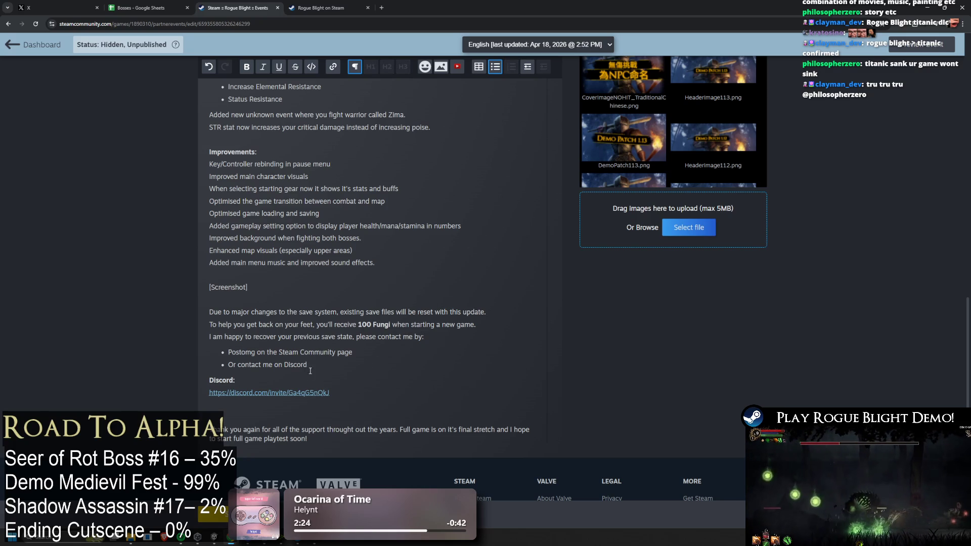
left_click(303, 393)
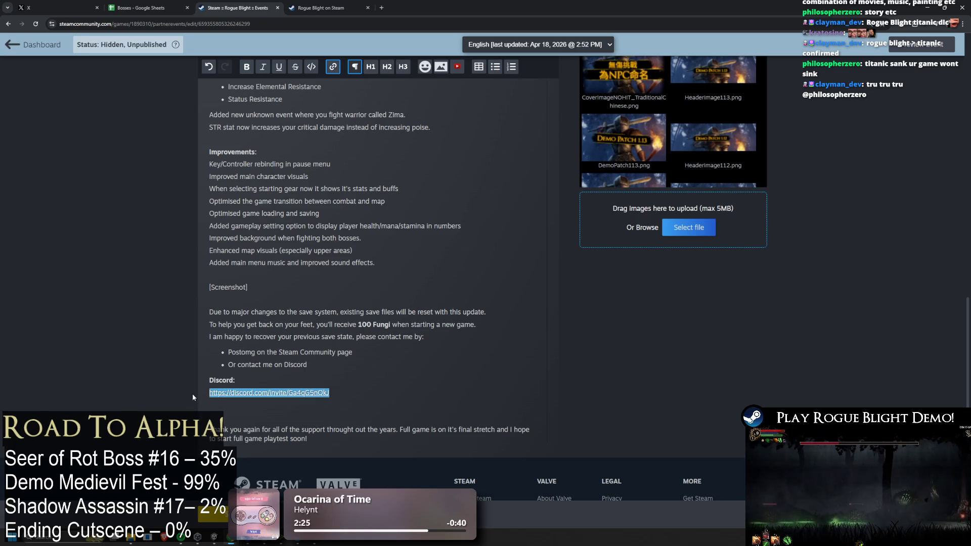
left_click(314, 373)
key("Return")
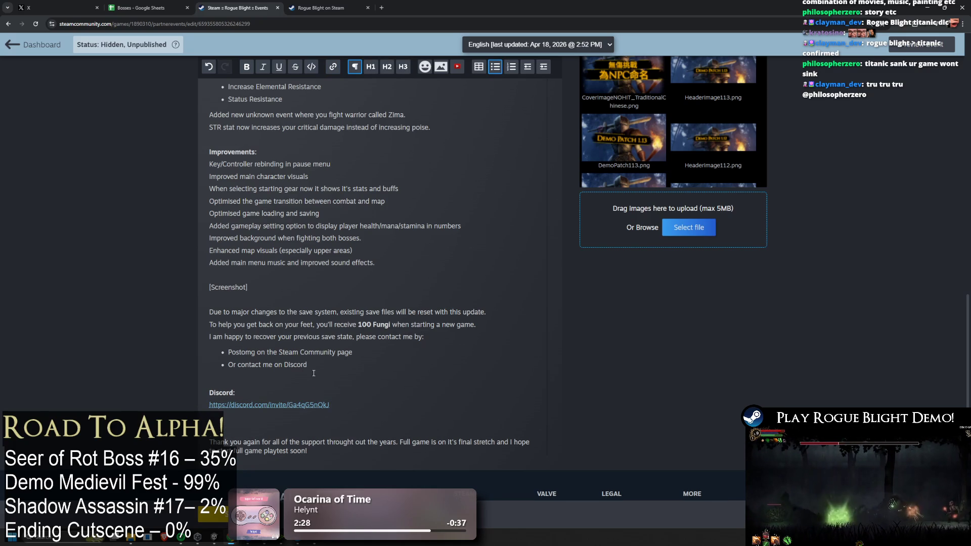
Step: Replace the closing thank-you paragraph with the rewritten text, ending it with '!'
left_click(244, 430)
scroll(392, 408, "down", 1)
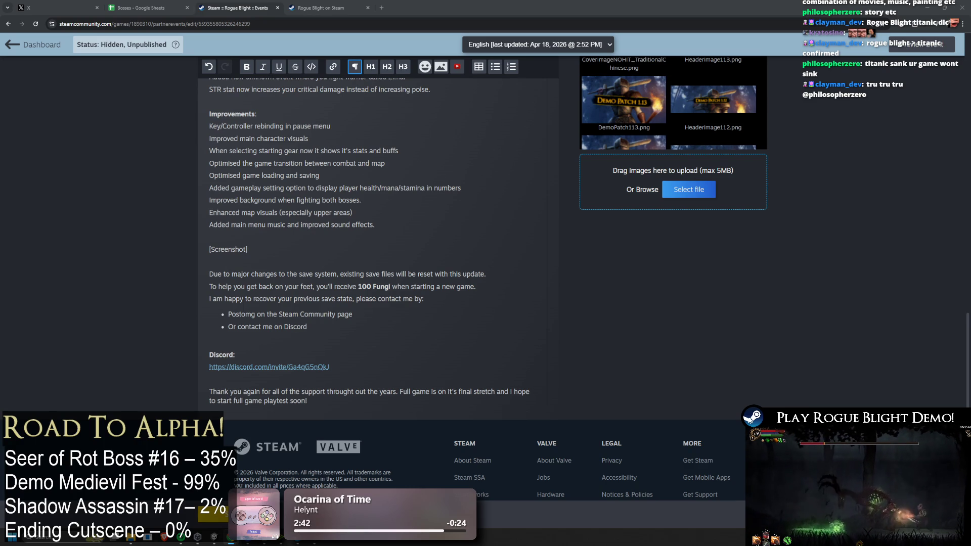
triple_click(507, 400)
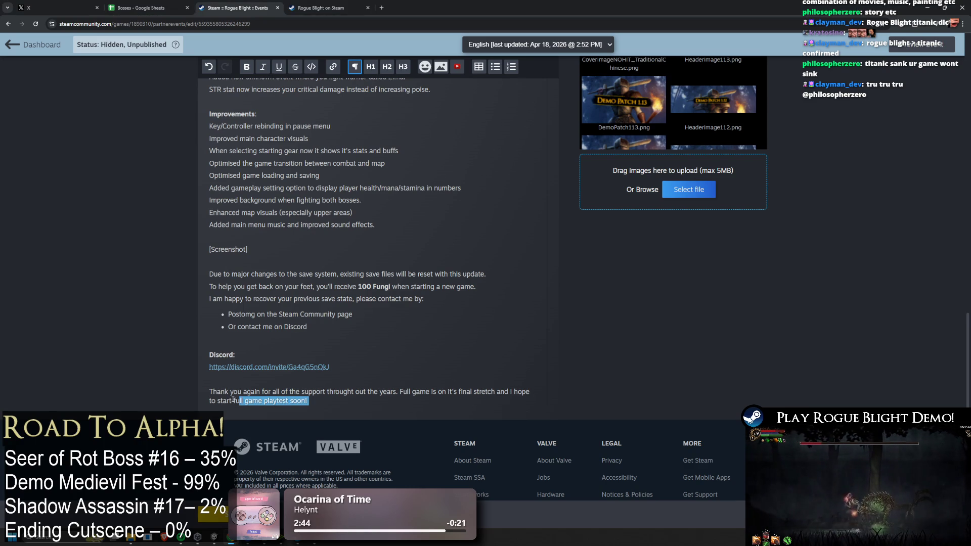
type("Thank you for all the support over the years, it genuinely means a lot. The full game is now in its final stretch, and I'm hoping to begin full playtesting soon")
type("!")
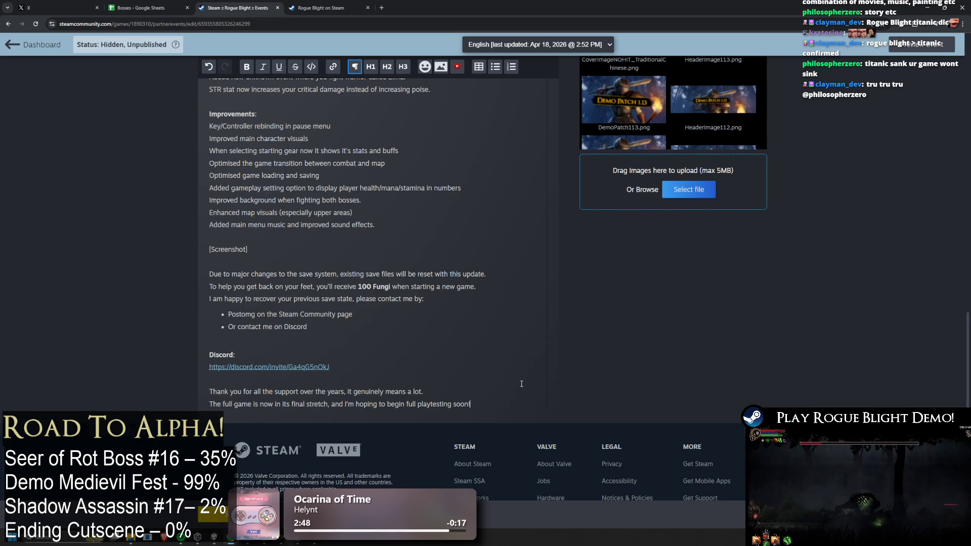
Step: Add a dash-prefixed sign-off line with the developer's name below the paragraph
key("Return")
type("- CodeRad")
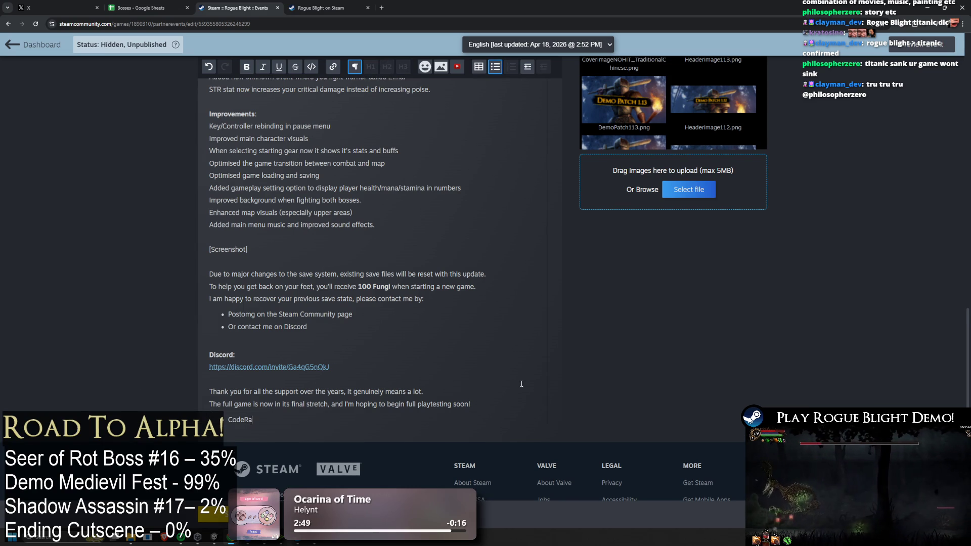
key("BackSpace")
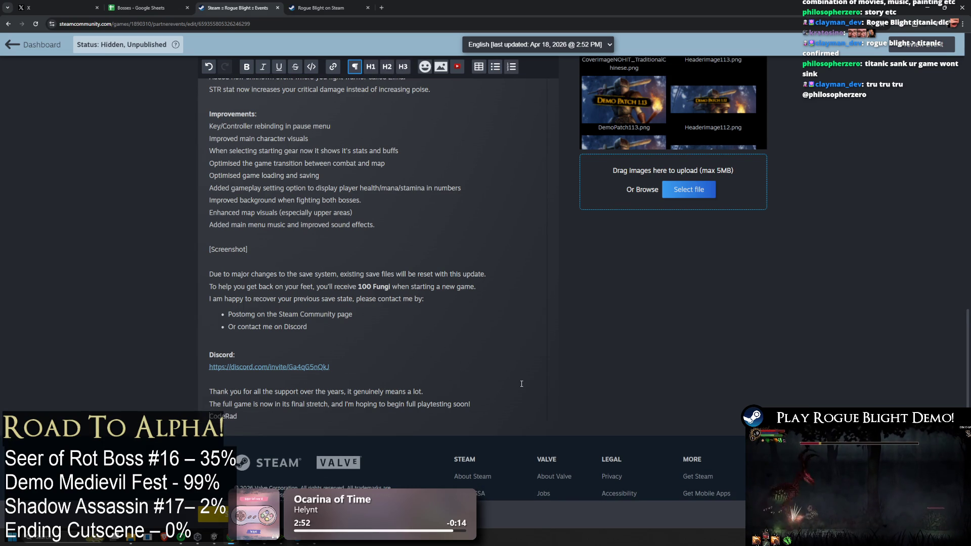
Step: Finish the sign-off dash and save the Steamworks event description with Ctrl+S
type("-")
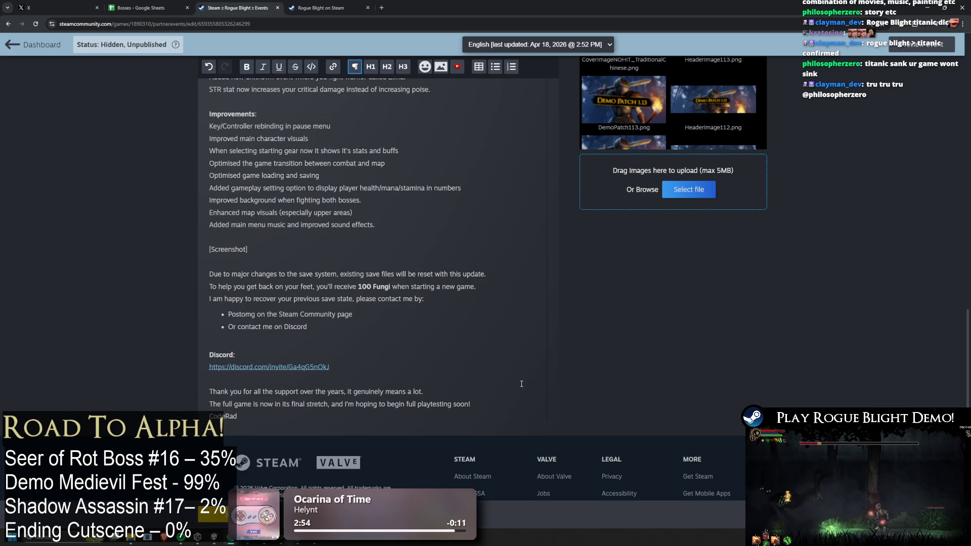
left_click(442, 321)
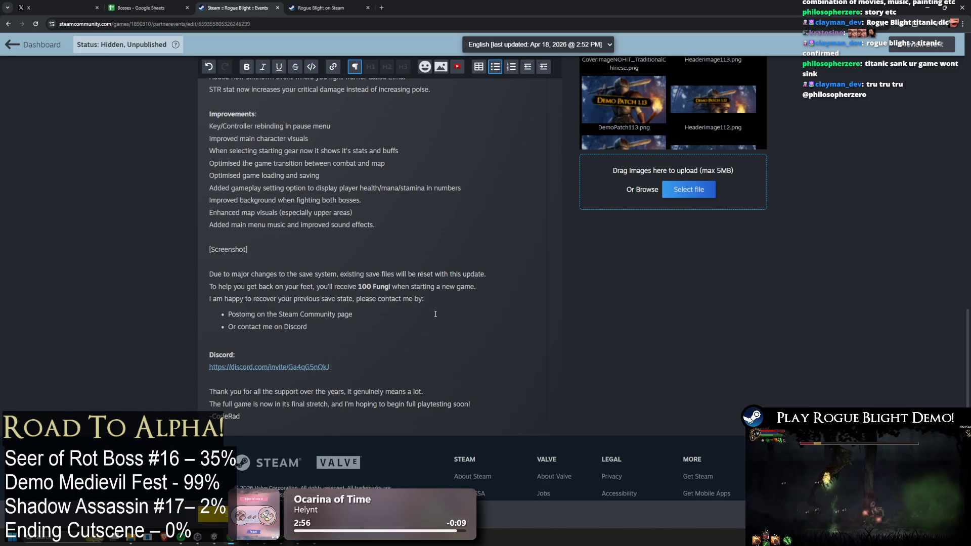
scroll(405, 309, "up", 2)
scroll(405, 308, "down", 2)
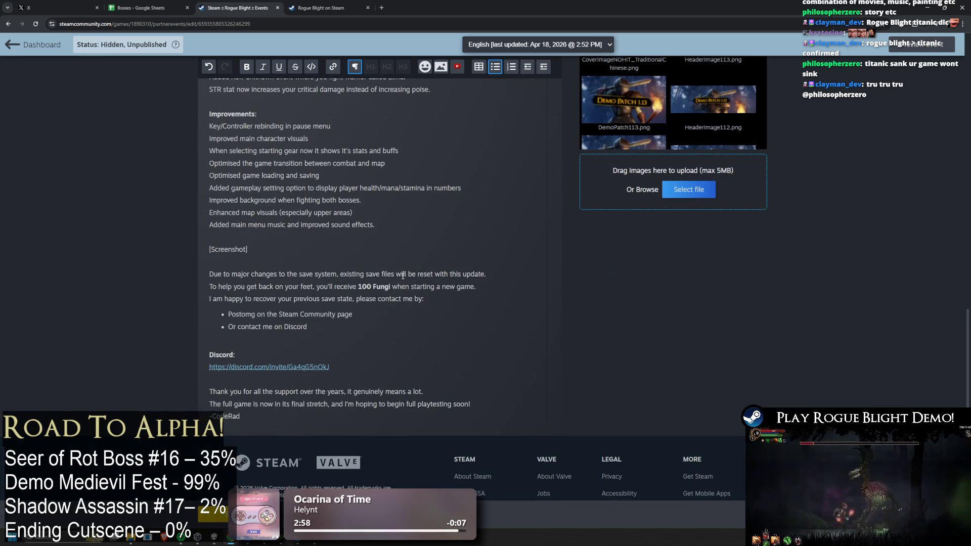
scroll(408, 253, "up", 7)
scroll(408, 254, "down", 5)
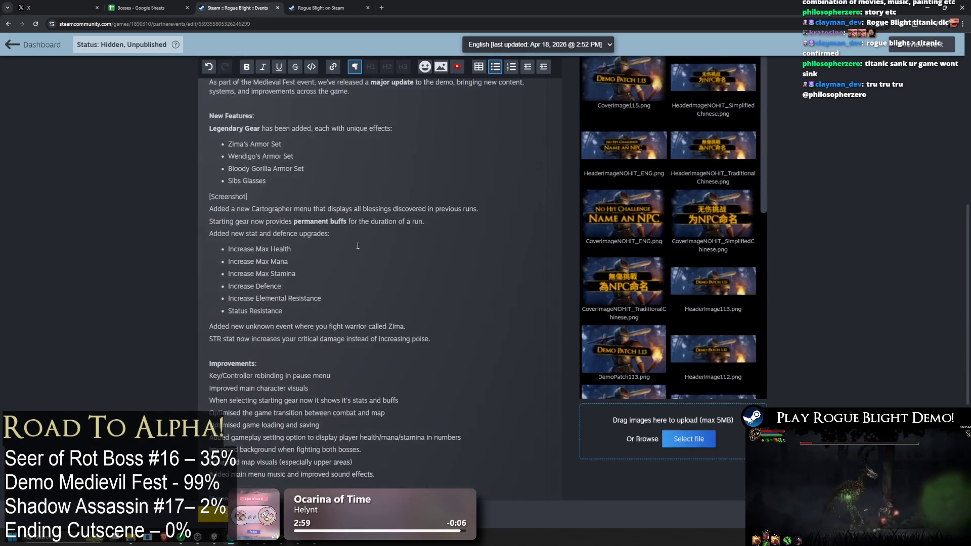
key("ctrl+s")
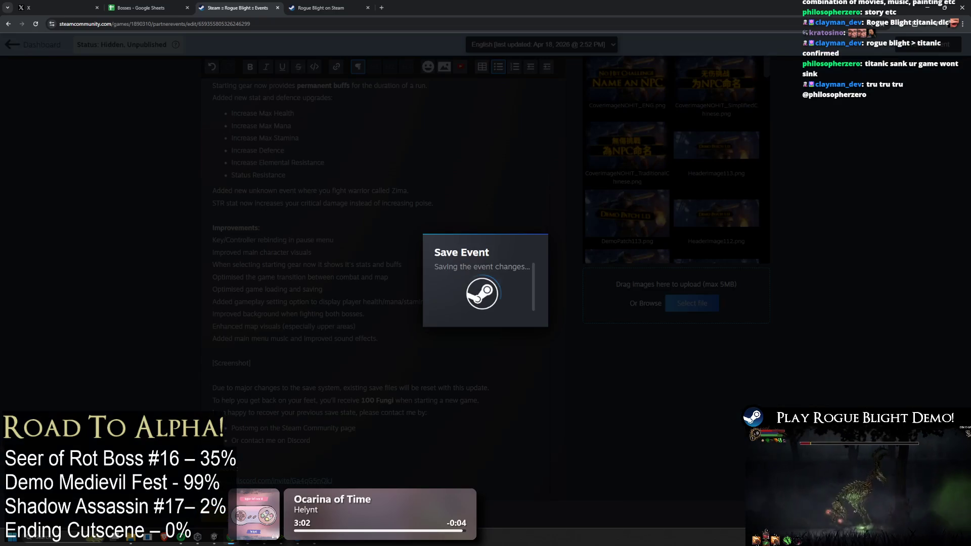
scroll(362, 265, "up", 7)
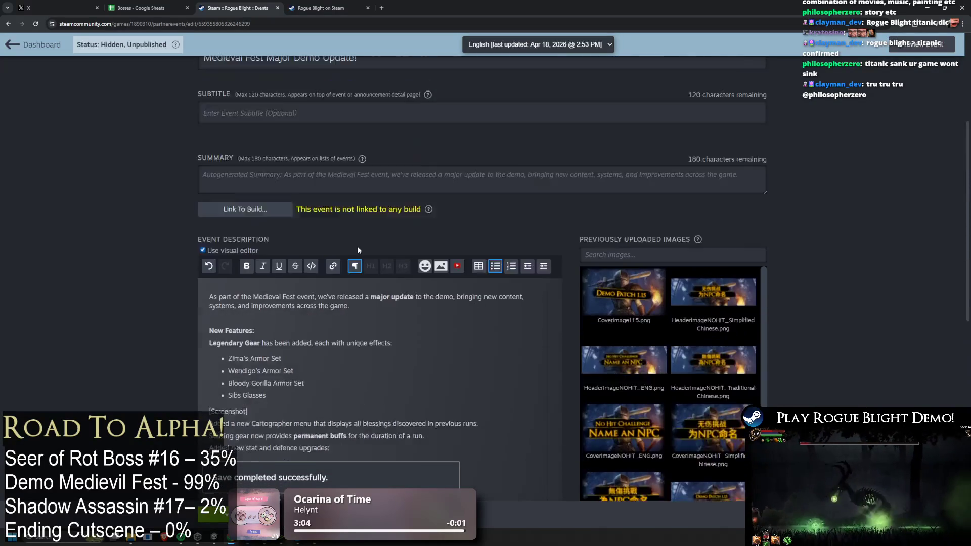
scroll(354, 246, "down", 1)
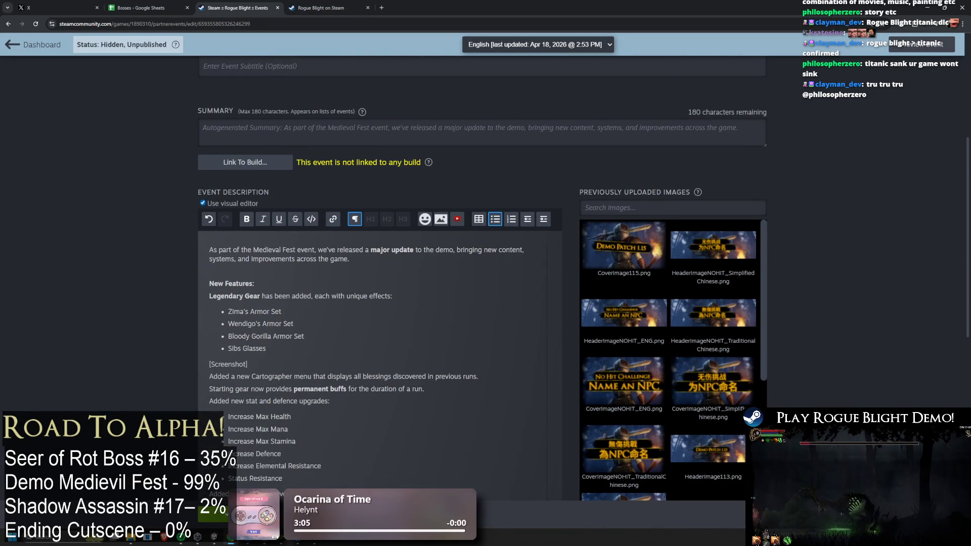
mouse_move(225, 521)
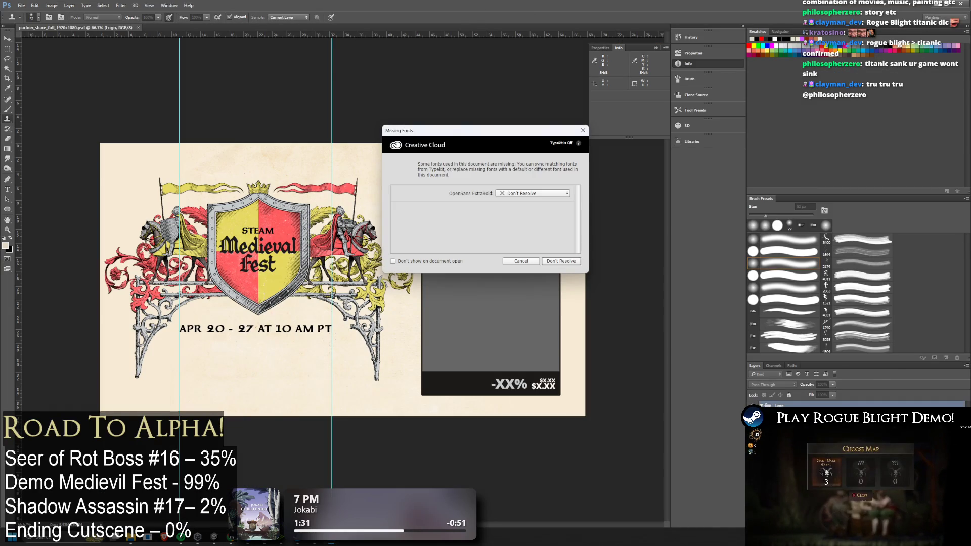
Step: Close the OpenSans ExtraBold Missing Fonts warning without resolving it
left_click(582, 130)
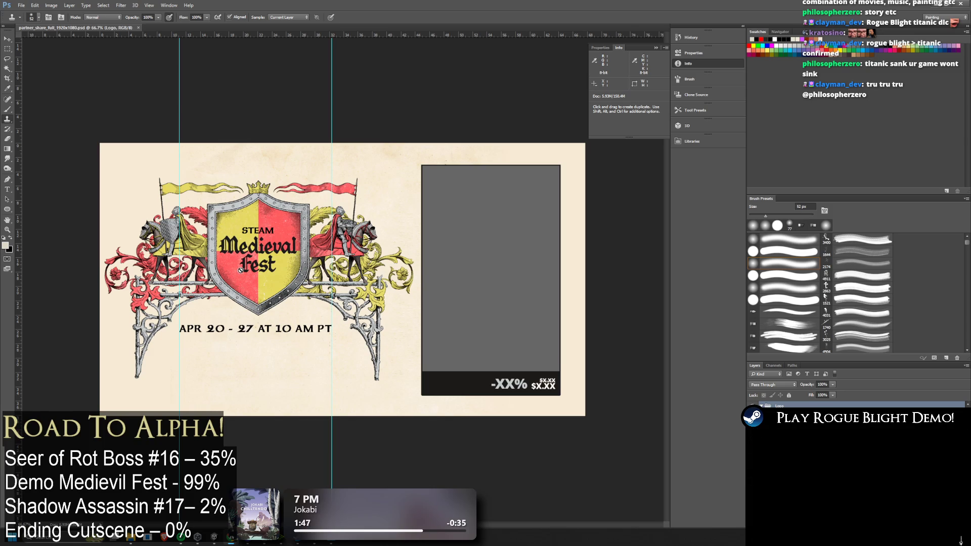
Step: Hide the grey price-card placeholder and the German festival title and date
key("m")
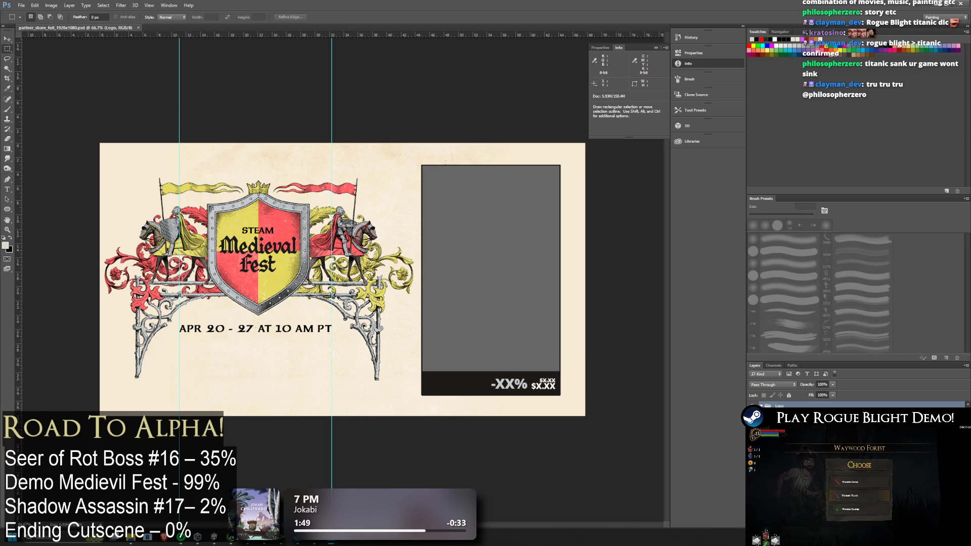
key("Delete")
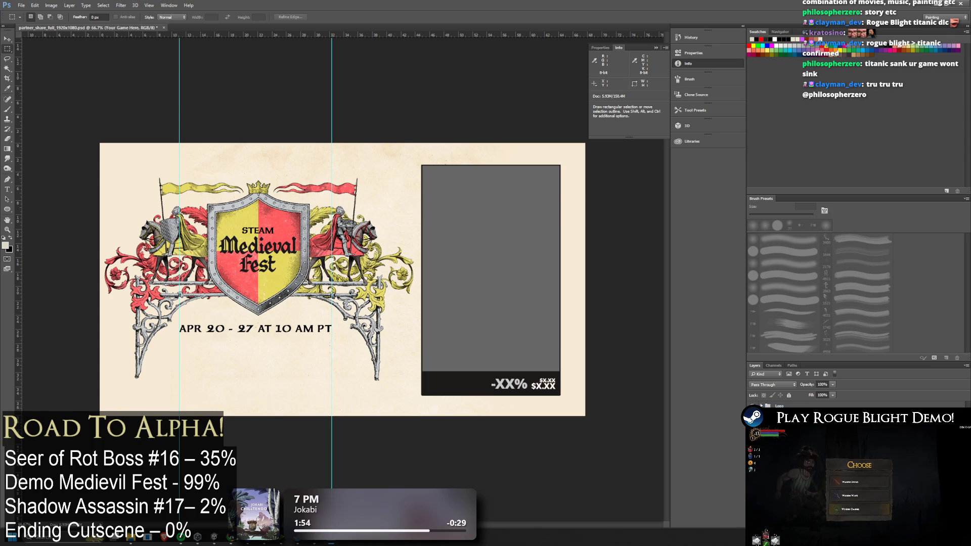
key("alt+bracketright")
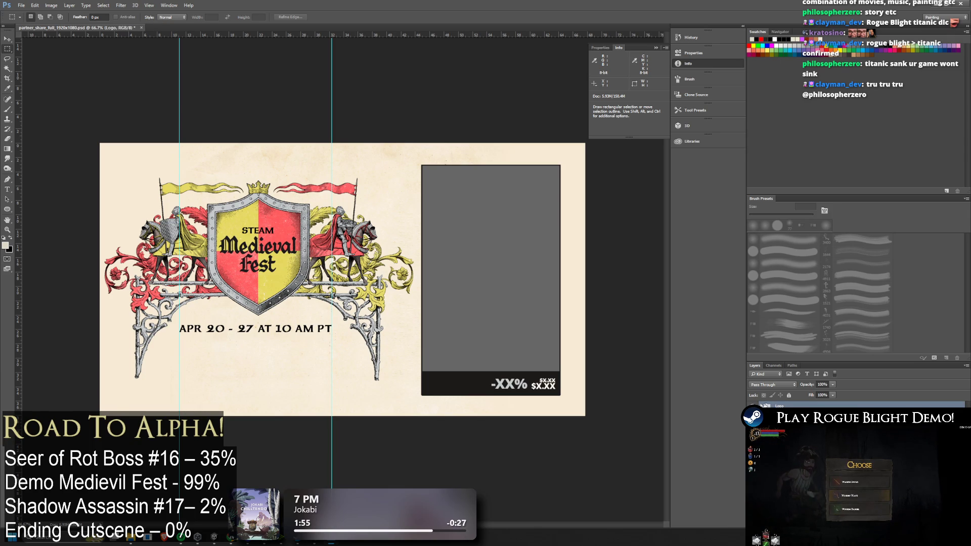
key("h")
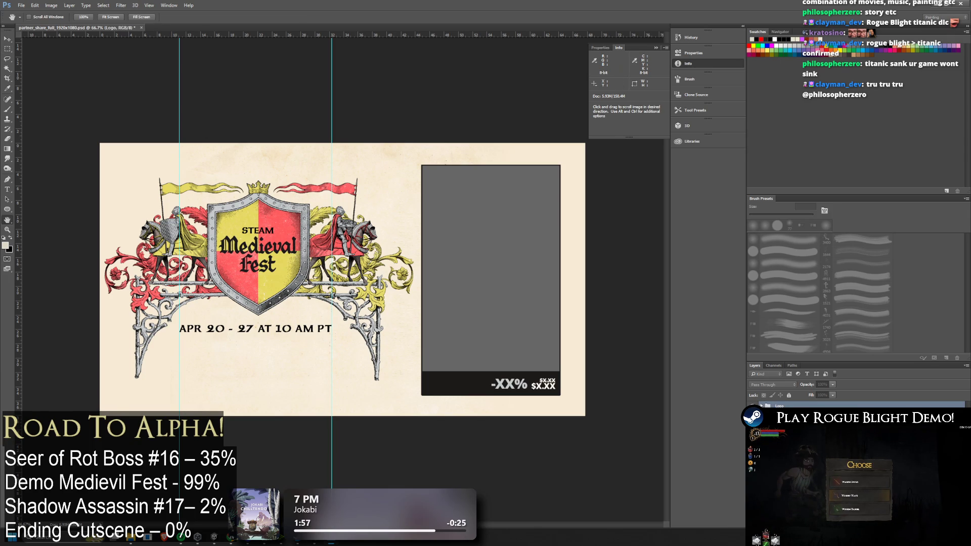
key("m")
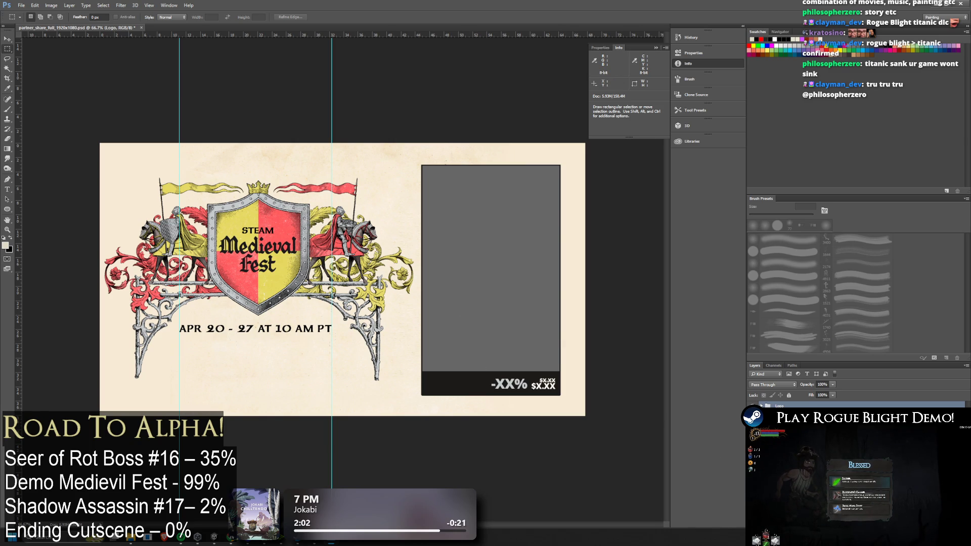
left_click(753, 416)
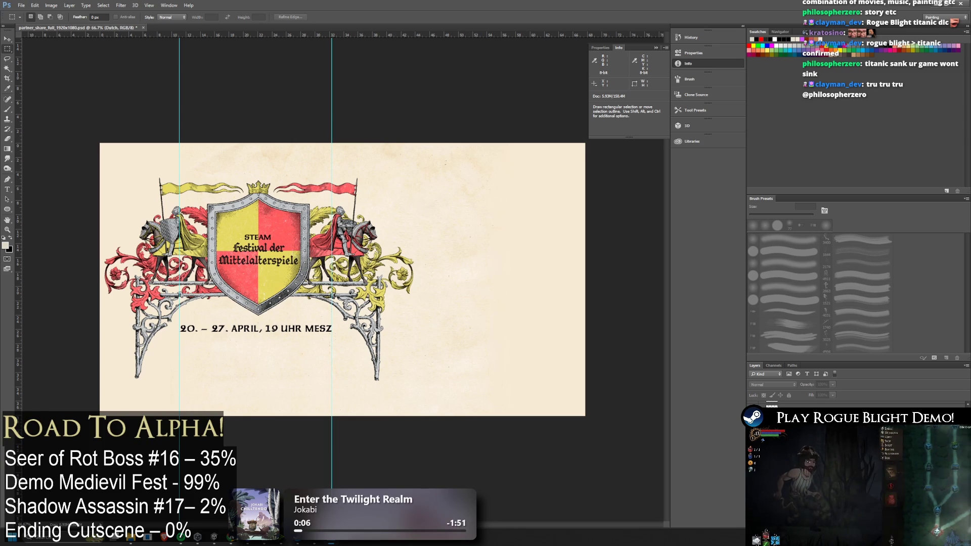
key("ctrl+z")
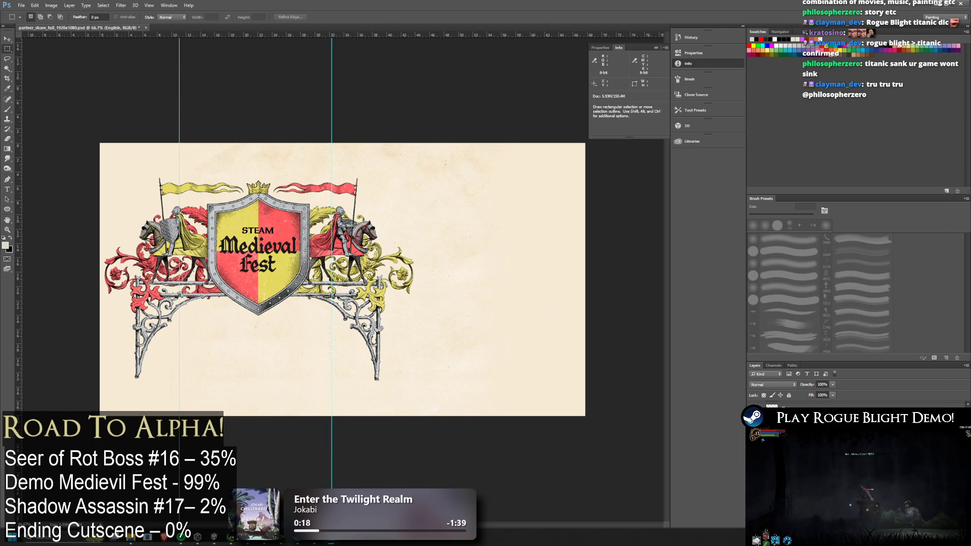
Step: Hide the parchment paper background so only the crest logo remains on transparency
right_click(829, 407)
key("Escape")
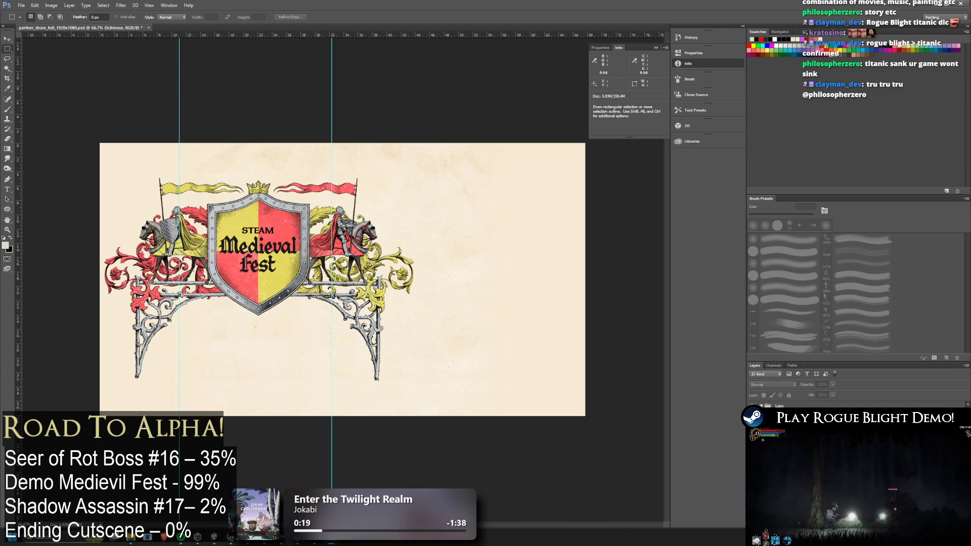
left_click(789, 406)
left_click(789, 416)
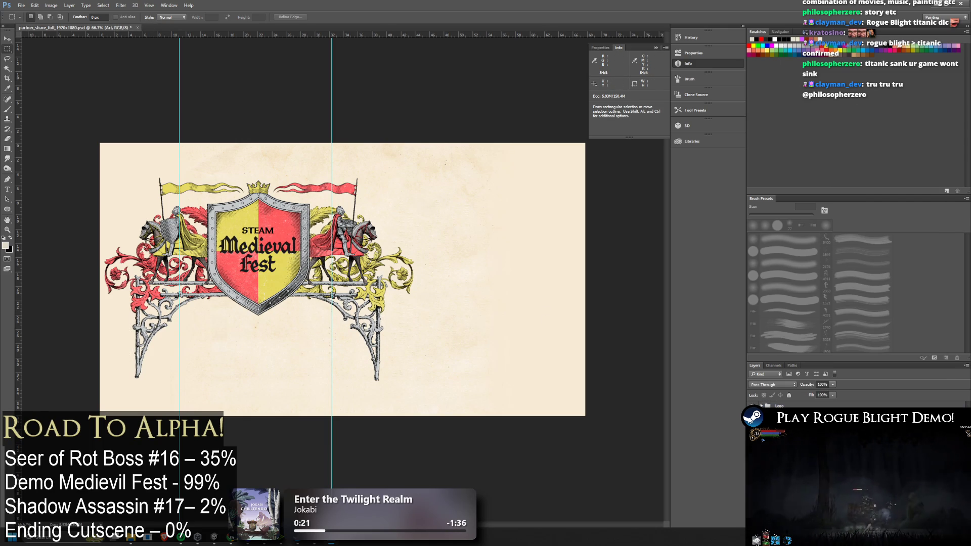
key("ctrl+comma")
key("ctrl+comma")
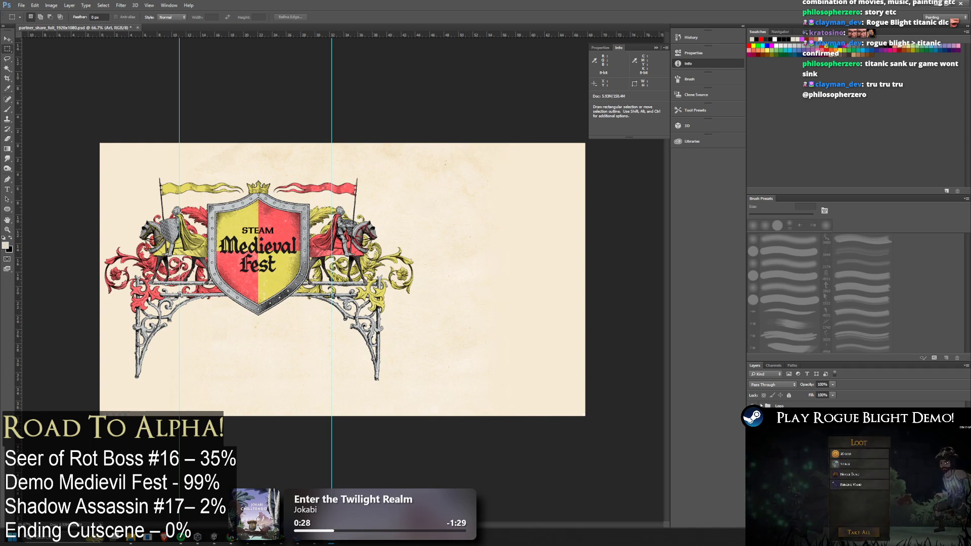
left_click(754, 405)
right_click(788, 407)
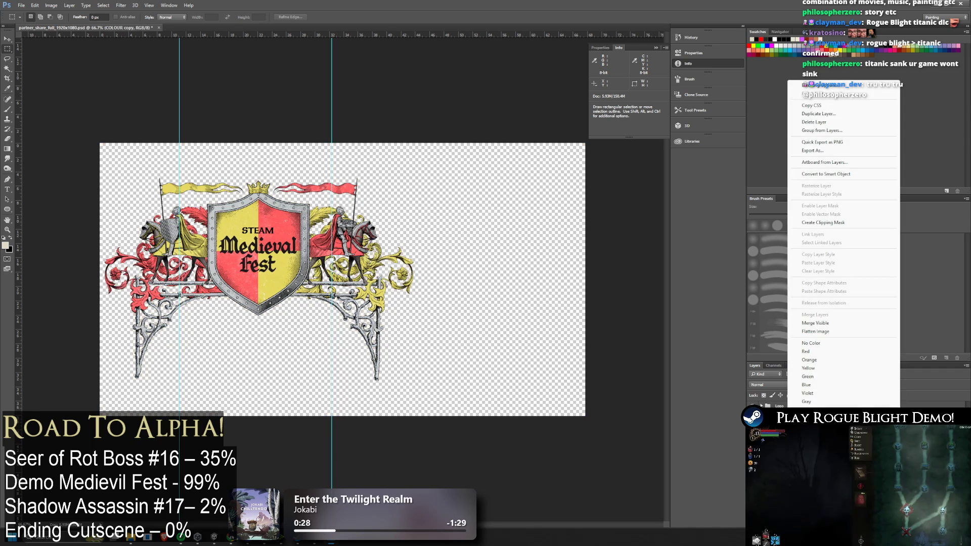
Step: Merge the visible layers into one logo layer and select the whole canvas
left_click(815, 322)
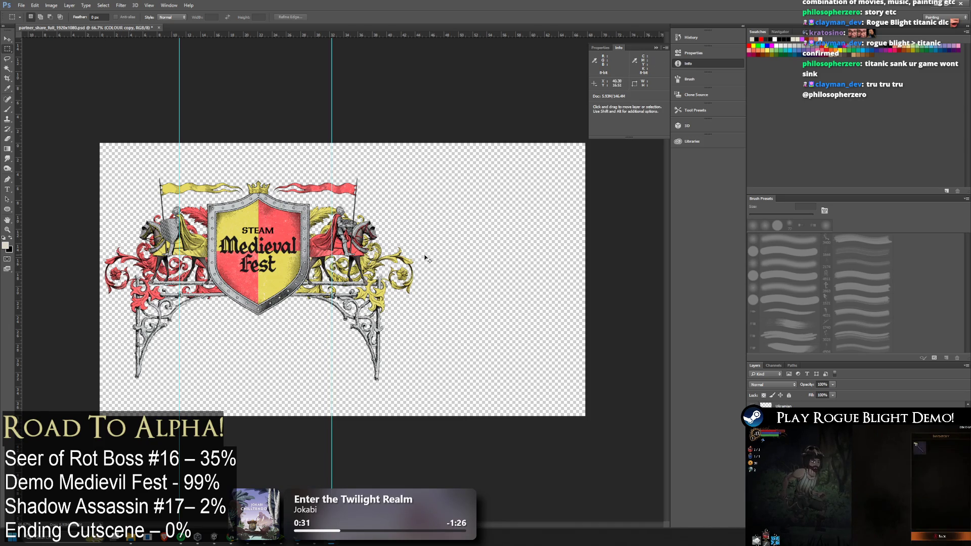
key("ctrl+a")
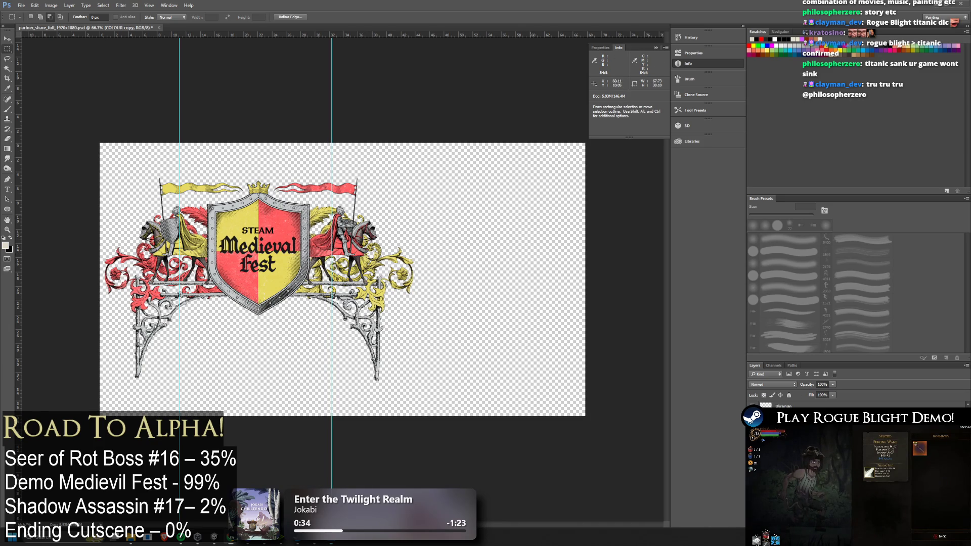
key("alt+Tab")
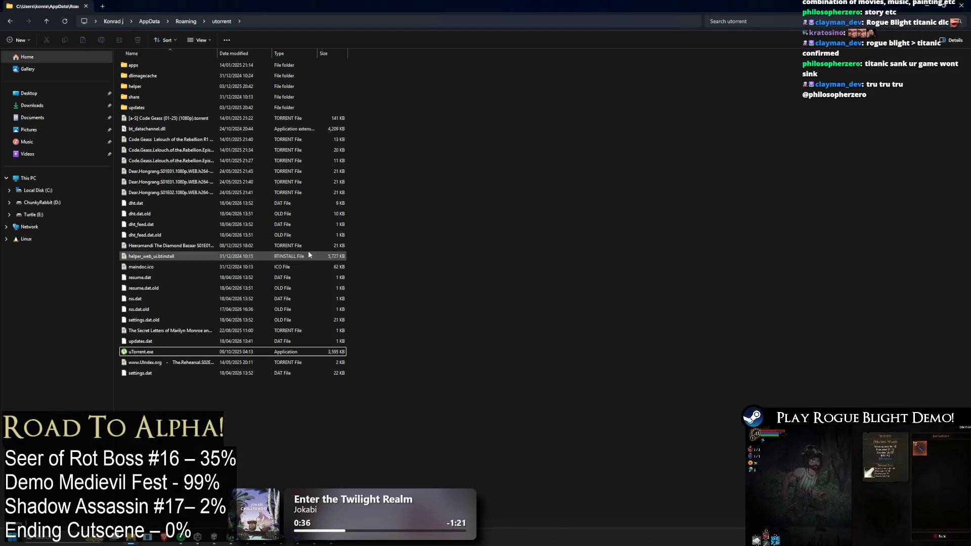
key("alt+Tab")
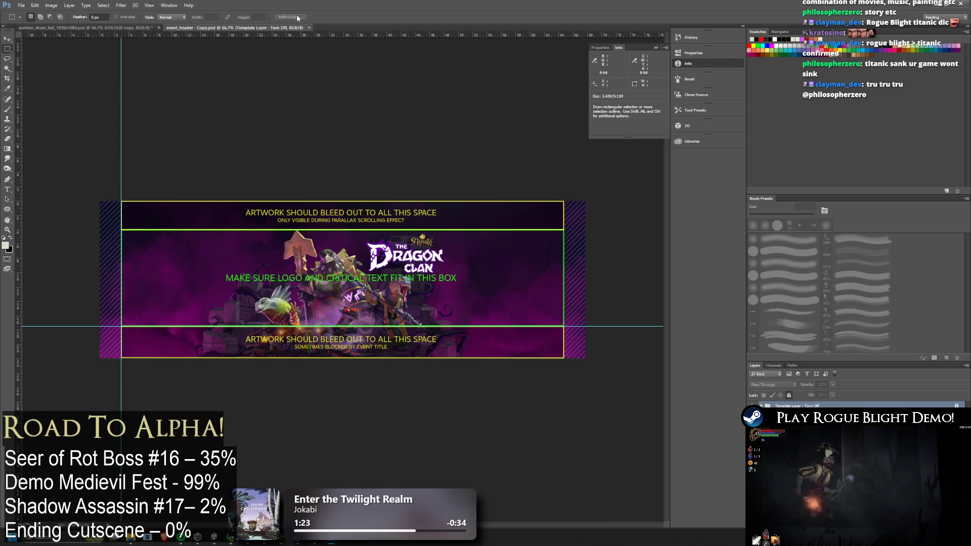
Step: Close the duplicate template copy and toggle the SAMPLE artwork layer's visibility
left_click(309, 28)
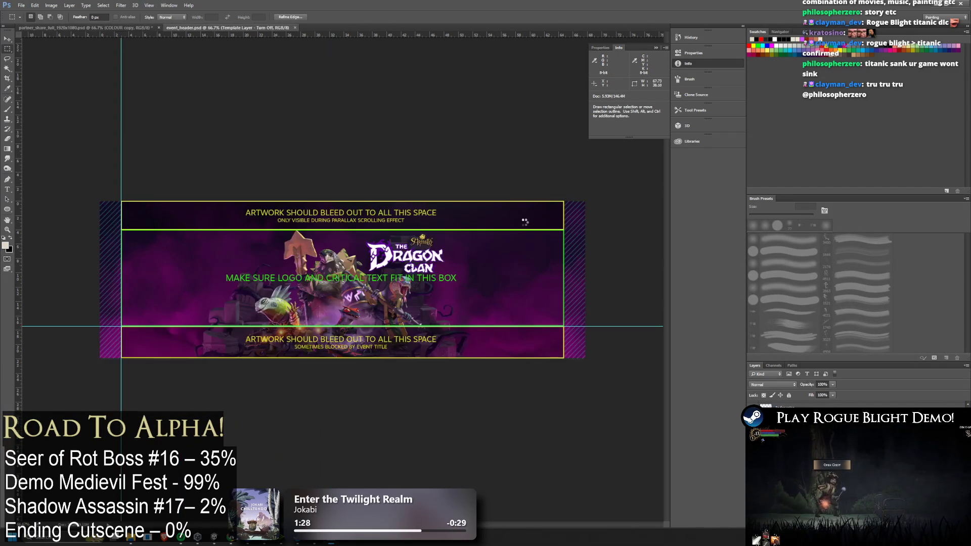
left_click(799, 417)
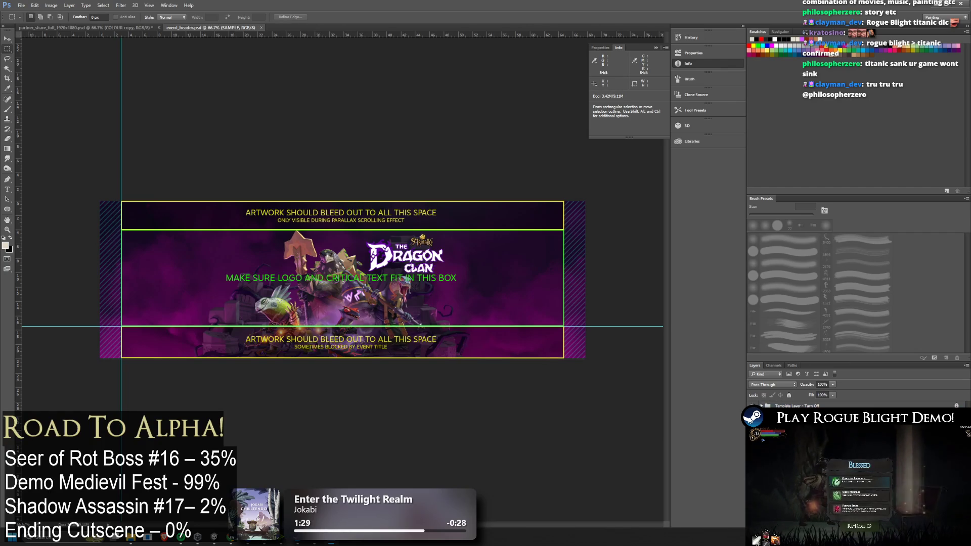
left_click(753, 418)
left_click(753, 417)
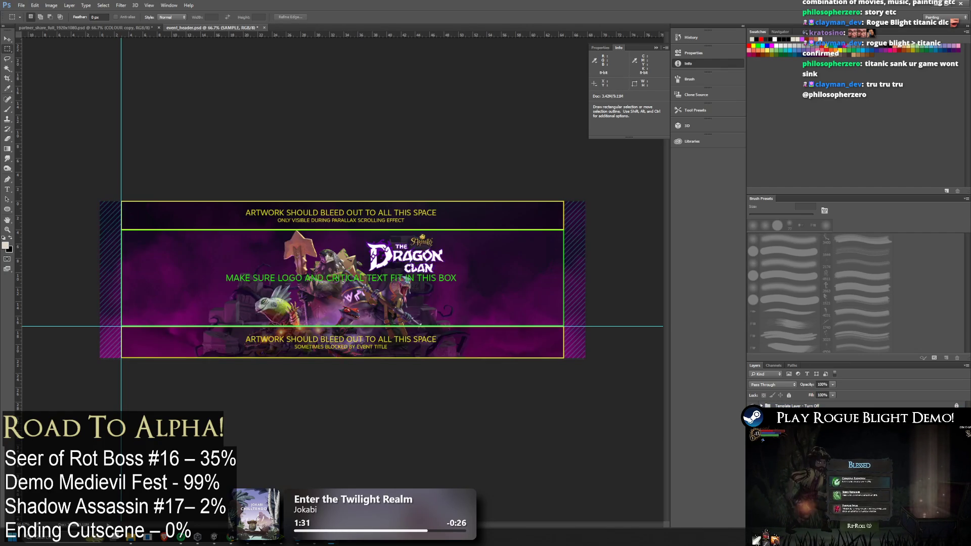
left_click(753, 418)
left_click(753, 417)
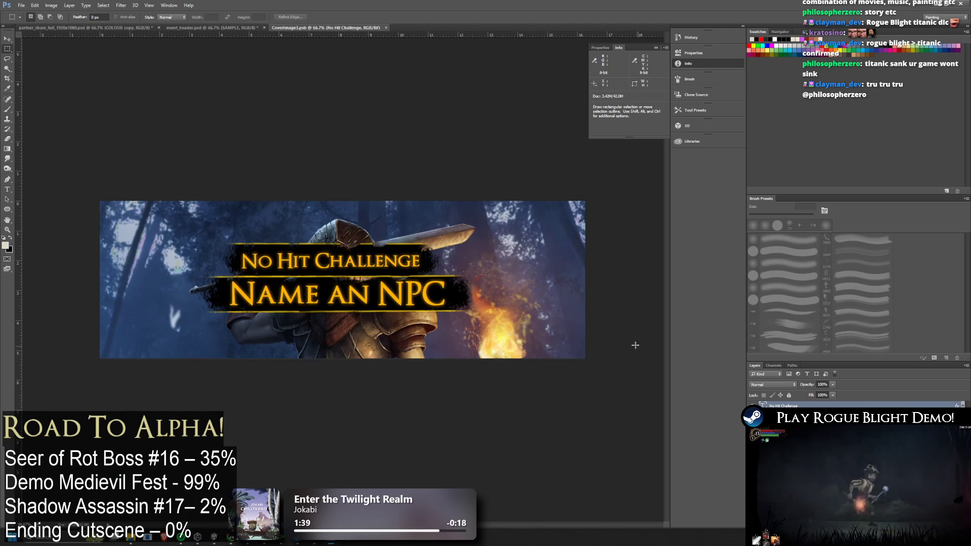
Step: In the event_header template, hide the Dragon Clan sample and select the Edge blur area layer
left_click(205, 28)
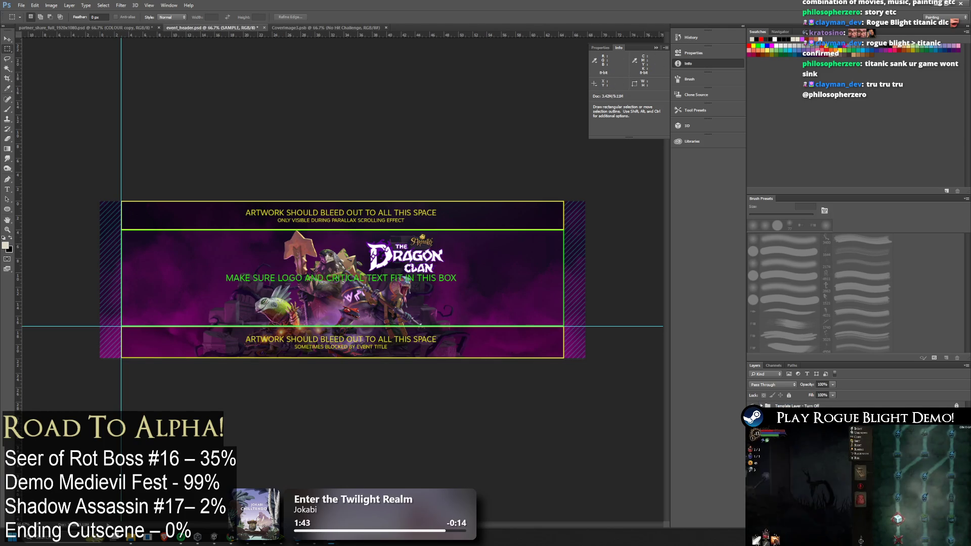
key("ctrl+z")
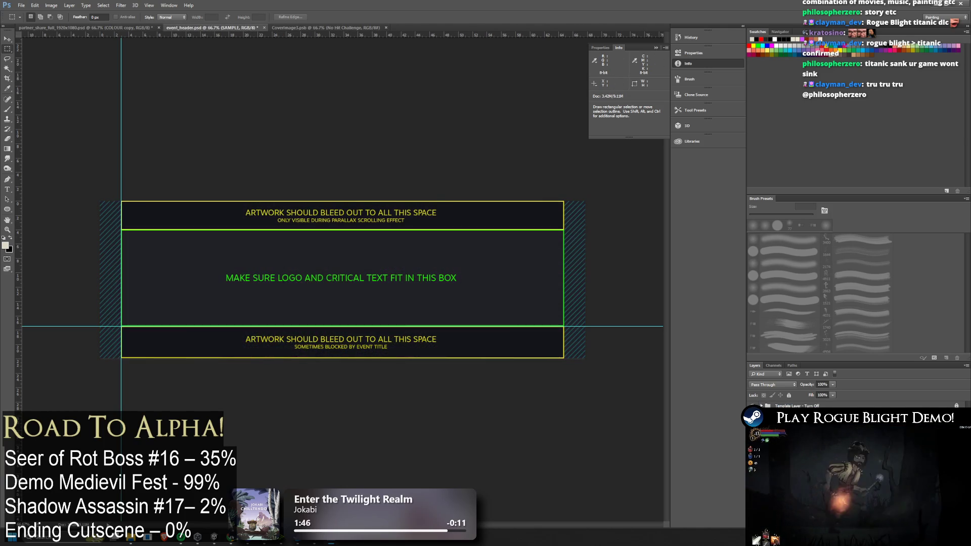
left_click(796, 405)
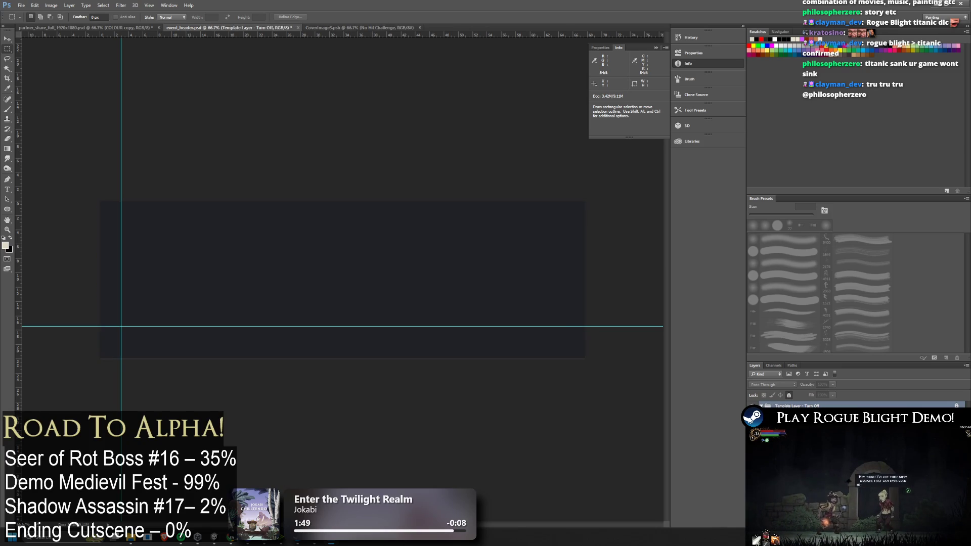
left_click(789, 415)
left_click(768, 415, "ctrl")
Step: Paste the template guides onto the CoverImage3 cover, check their fit, then hide them
left_click(326, 27)
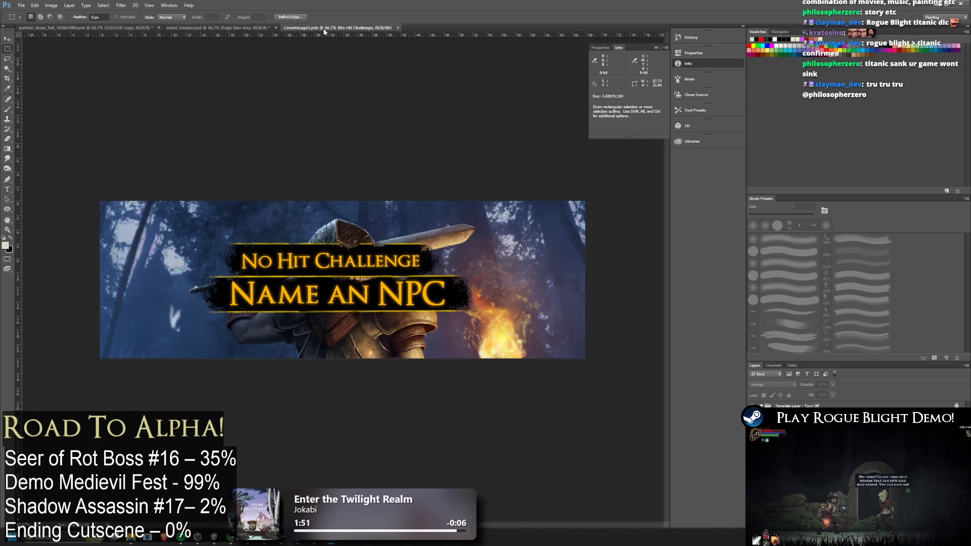
key("ctrl+v")
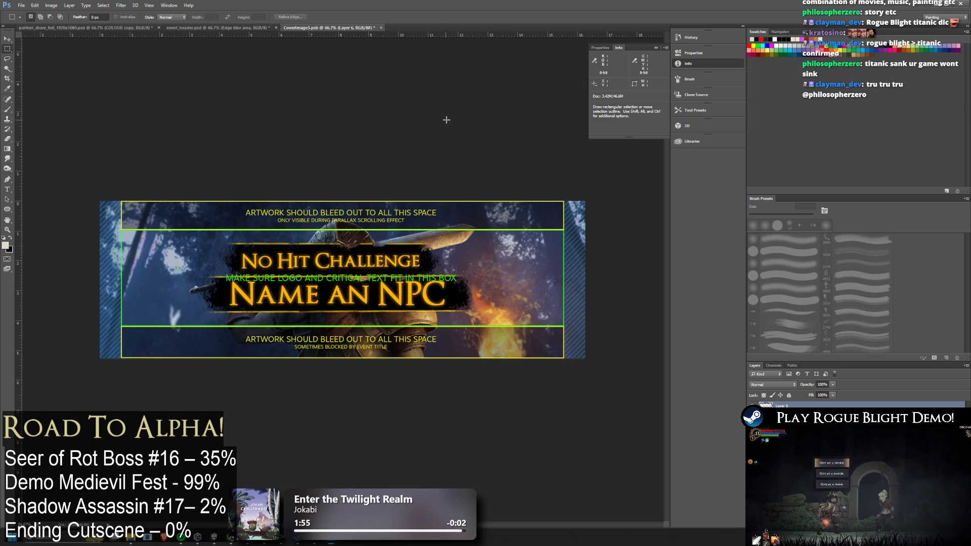
key("ctrl+t")
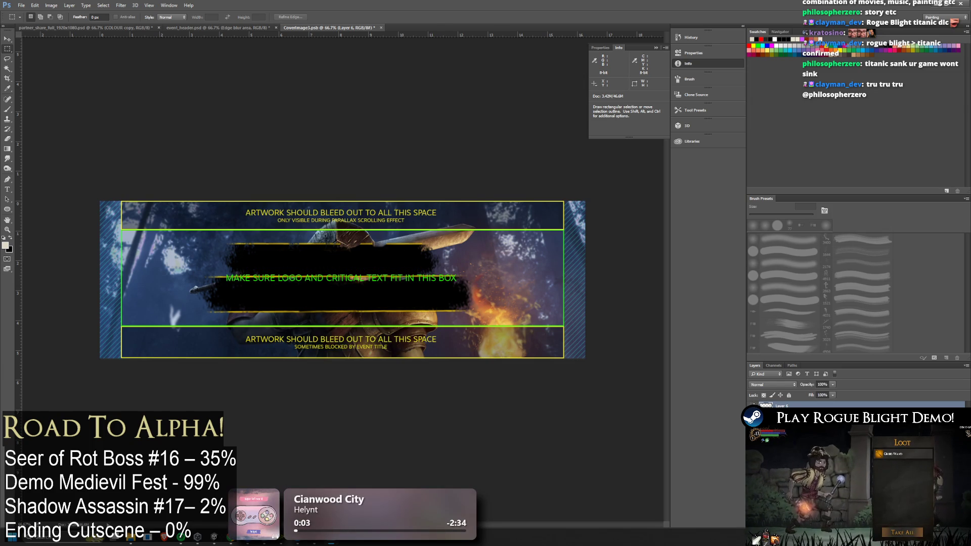
key("ctrl+comma")
key("ctrl+comma")
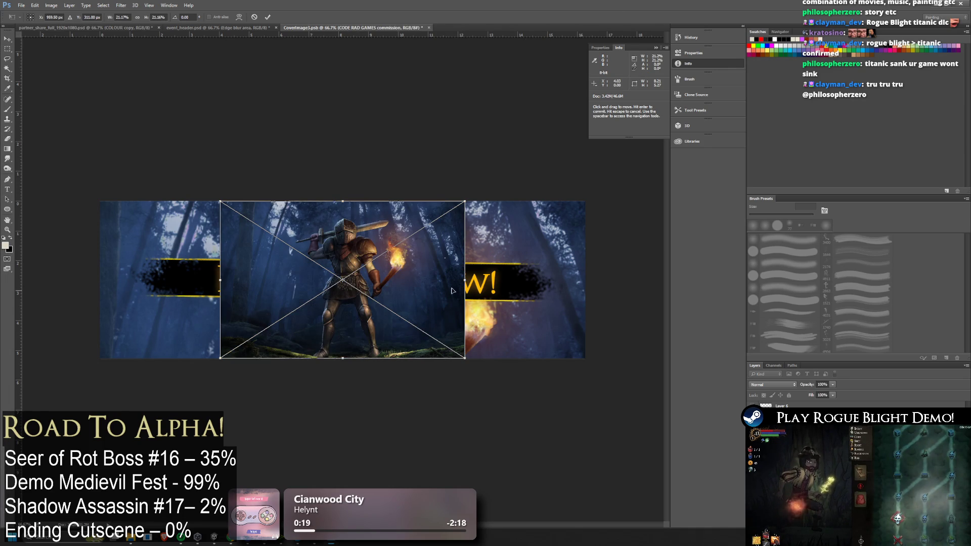
Step: Scale and position the knight illustration in the banner, then hide the old cover art layers
left_click_drag(220, 201, 22, 54)
mouse_move(325, 252)
left_mouse_down()
mouse_move(379, 343)
mouse_move(379, 331)
mouse_move(397, 338)
left_mouse_up()
left_click_drag(570, 187, 520, 217)
mouse_move(451, 234)
left_mouse_down()
mouse_move(463, 253)
mouse_move(468, 243)
mouse_move(521, 238)
mouse_move(515, 273)
mouse_move(509, 268)
left_mouse_up()
key("Return")
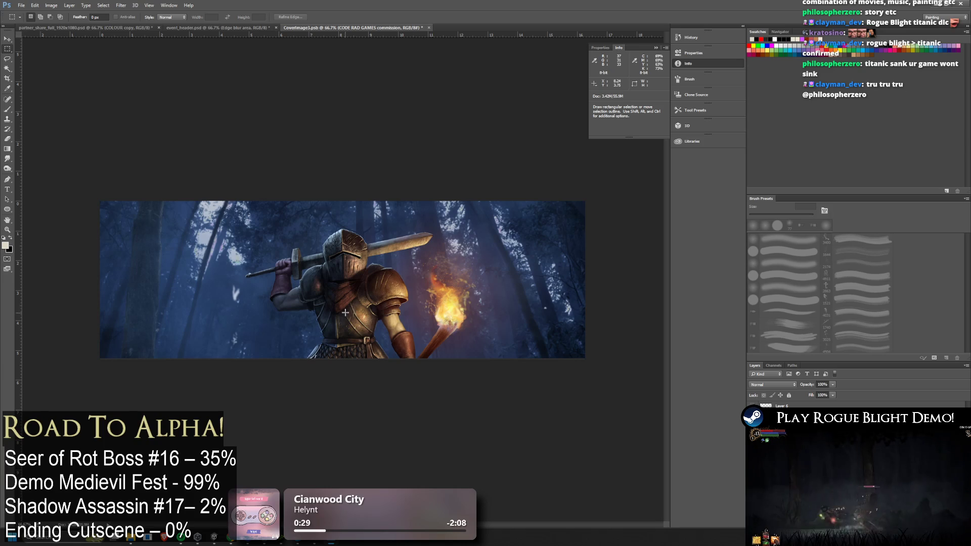
key("ctrl+alt+z")
key("ctrl+alt+z")
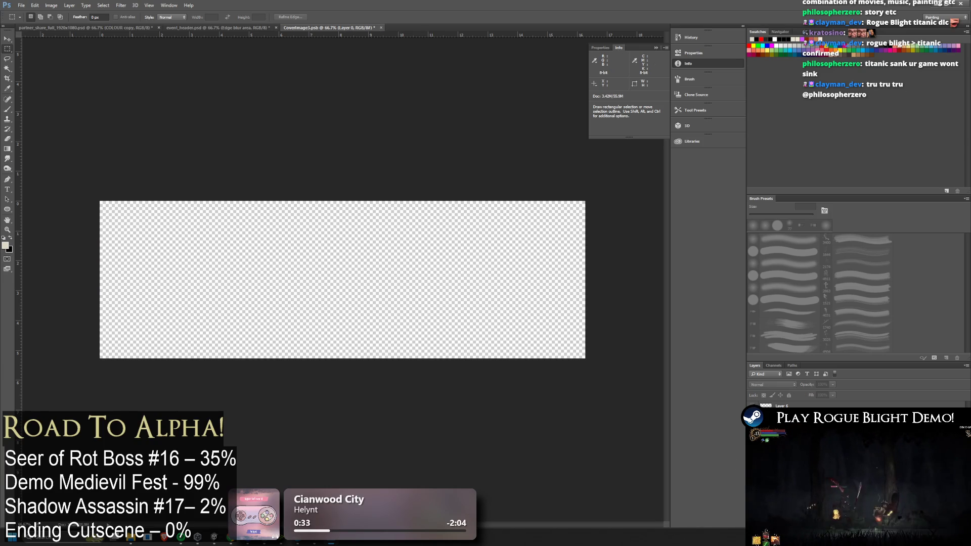
Step: Place the misty forest backdrop and enlarge it to fill the whole banner
mouse_move(80, 273)
left_mouse_down()
mouse_move(431, 304)
mouse_move(459, 296)
mouse_move(447, 288)
left_mouse_up()
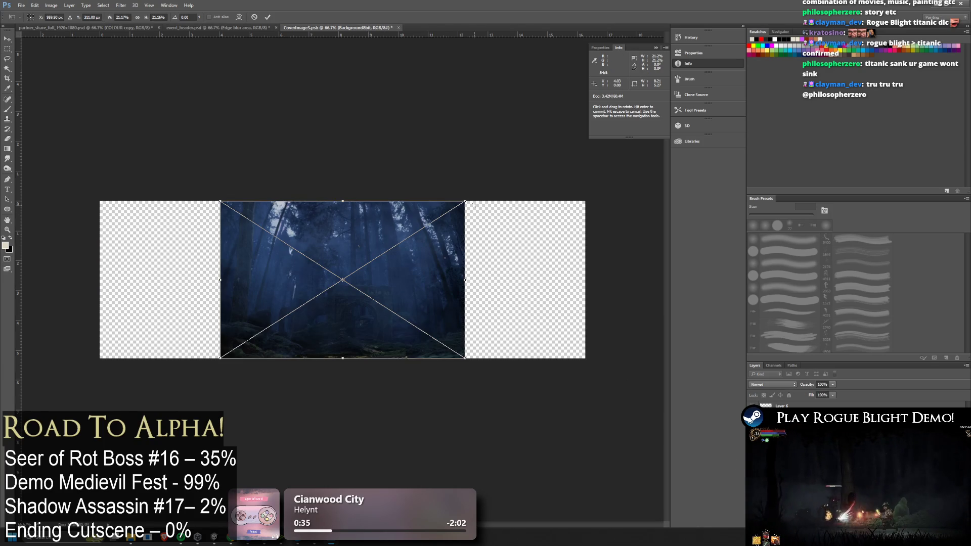
mouse_move(473, 205)
left_mouse_down()
mouse_move(657, 68)
mouse_move(404, 349)
mouse_move(573, 246)
mouse_move(628, 175)
left_mouse_up()
mouse_move(518, 220)
left_mouse_down()
mouse_move(508, 157)
mouse_move(516, 190)
left_mouse_up()
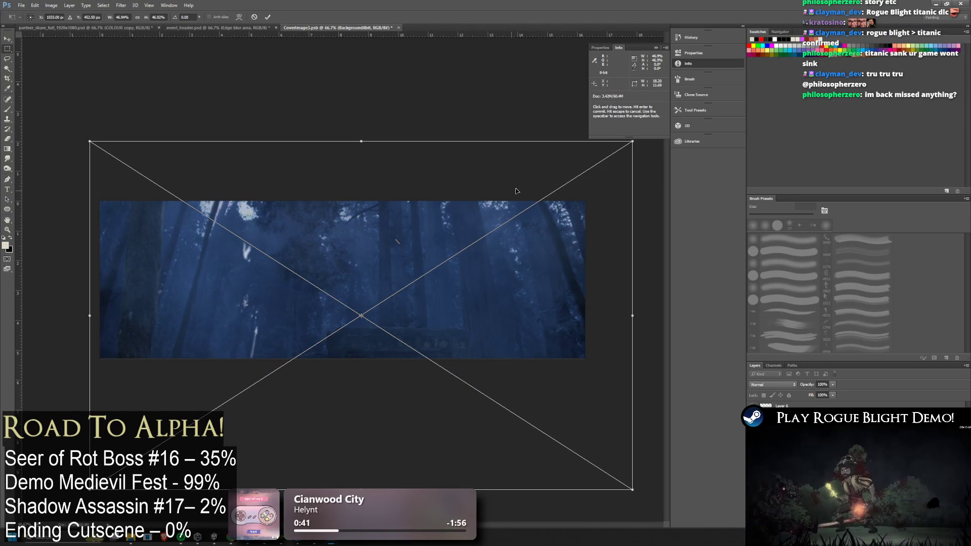
key("Return")
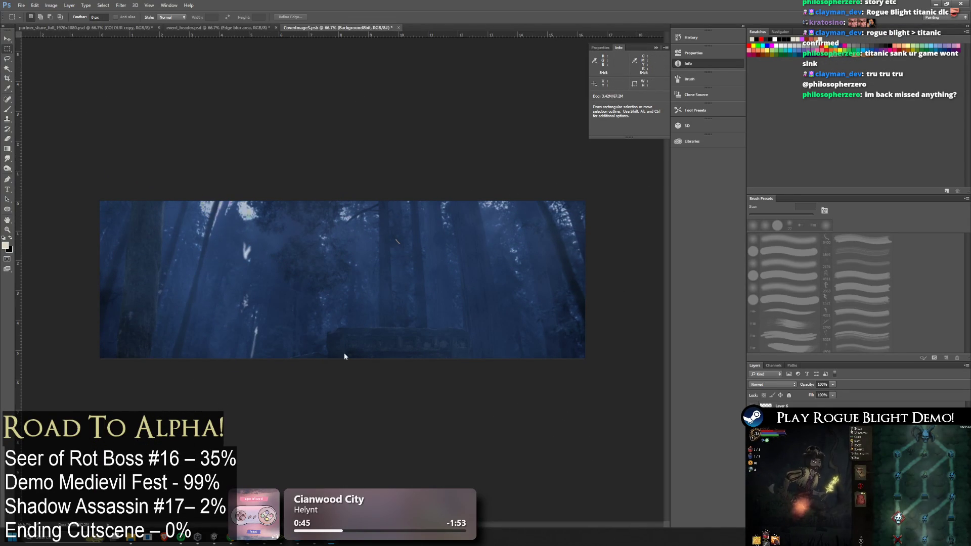
Step: Resize and reposition the knight over the forest backdrop
mouse_move(423, 199)
left_mouse_down()
mouse_move(632, 56)
mouse_move(573, 147)
mouse_move(585, 162)
mouse_move(567, 174)
left_mouse_up()
left_click_drag(457, 240, 467, 250)
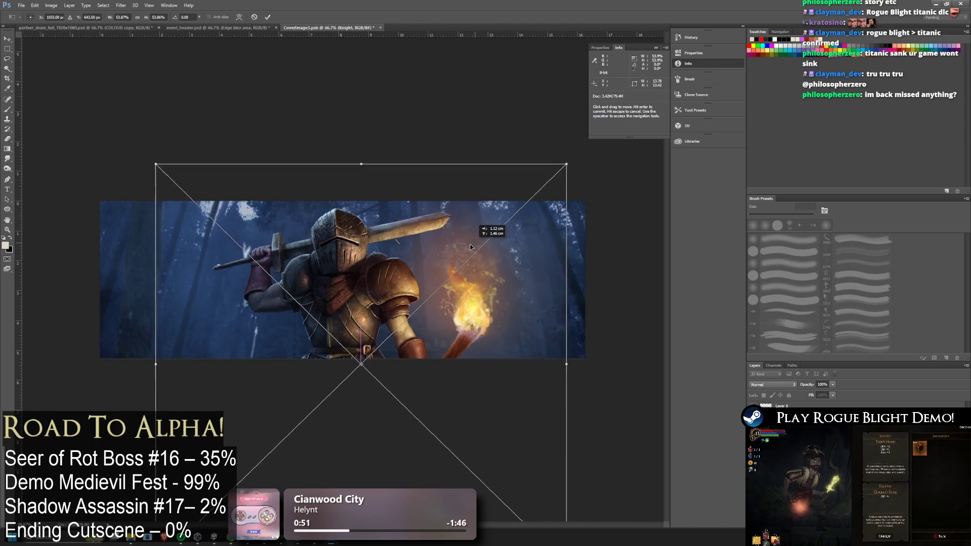
key("Return")
key("m")
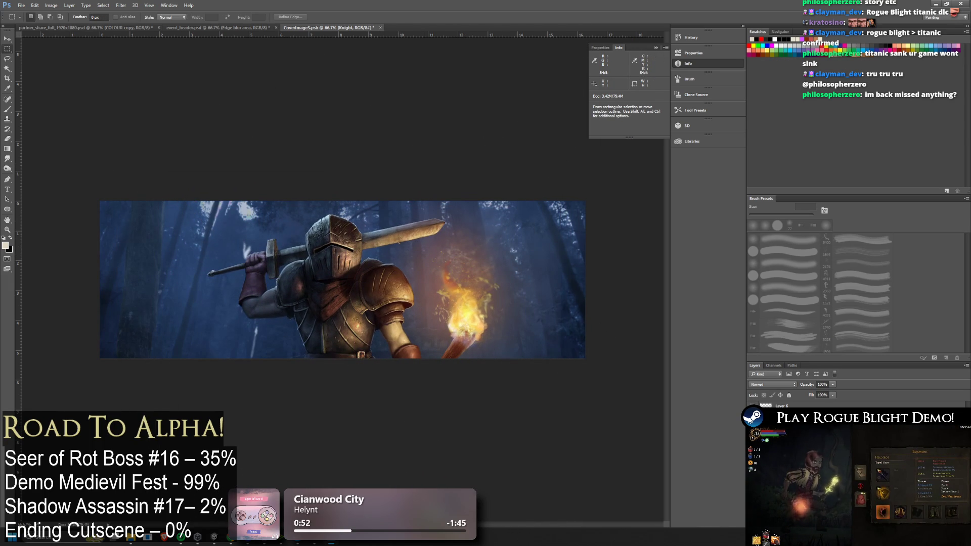
key("ctrl+u")
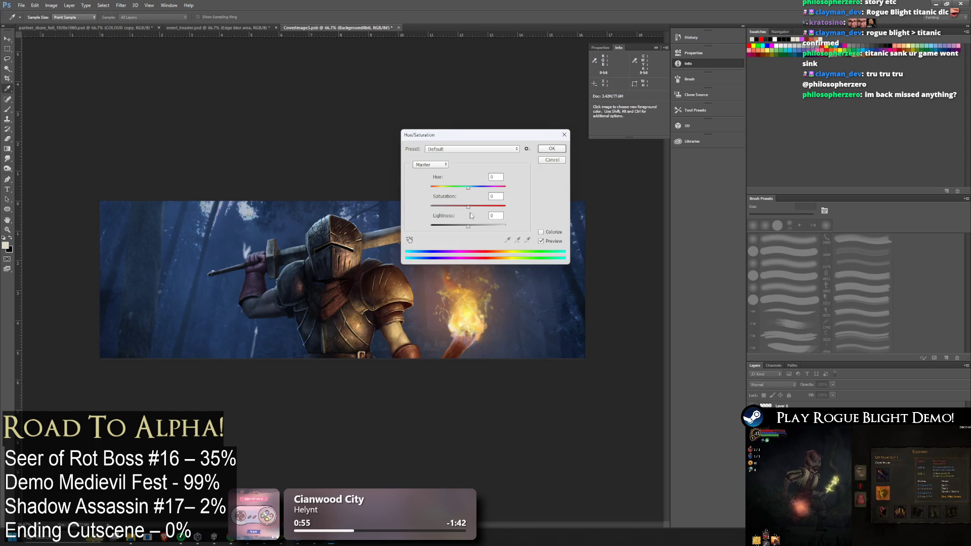
Step: Desaturate and darken the forest backdrop with Hue/Saturation
left_click_drag(468, 207, 407, 211)
mouse_move(469, 226)
left_mouse_down()
mouse_move(441, 226)
mouse_move(460, 207)
mouse_move(451, 227)
left_mouse_up()
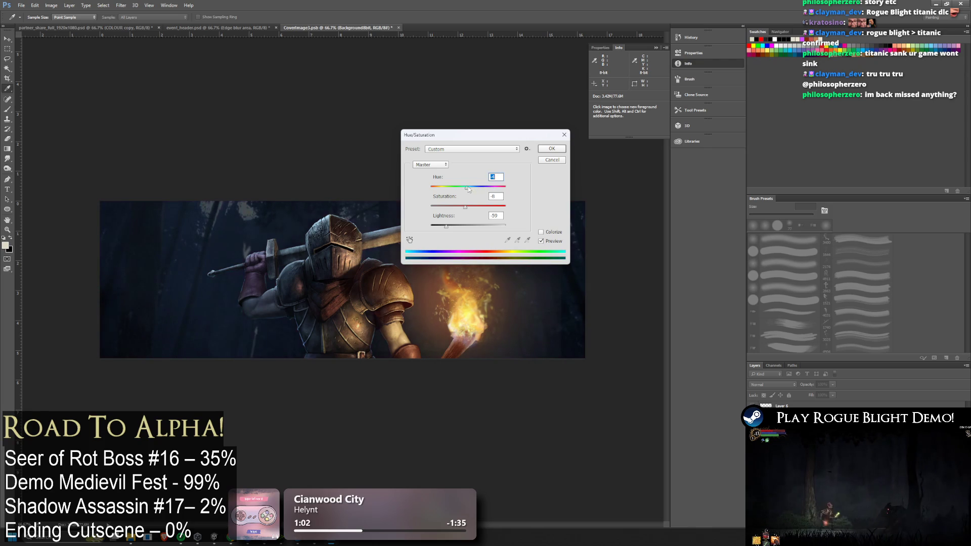
left_click_drag(446, 226, 442, 227)
left_click(552, 151)
key("m")
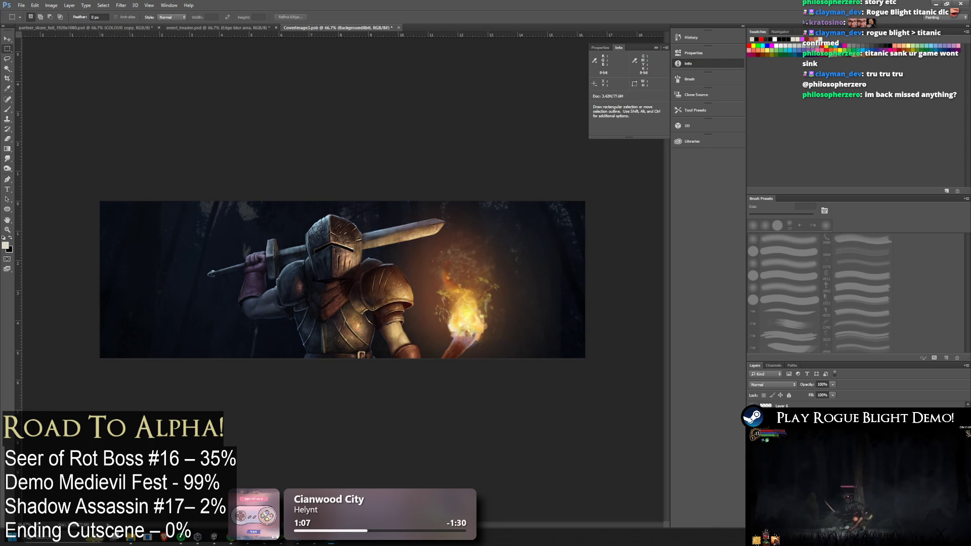
Step: Reapply Lighting Effects to the Knight layer so the torch flame glows
key("alt+bracketright")
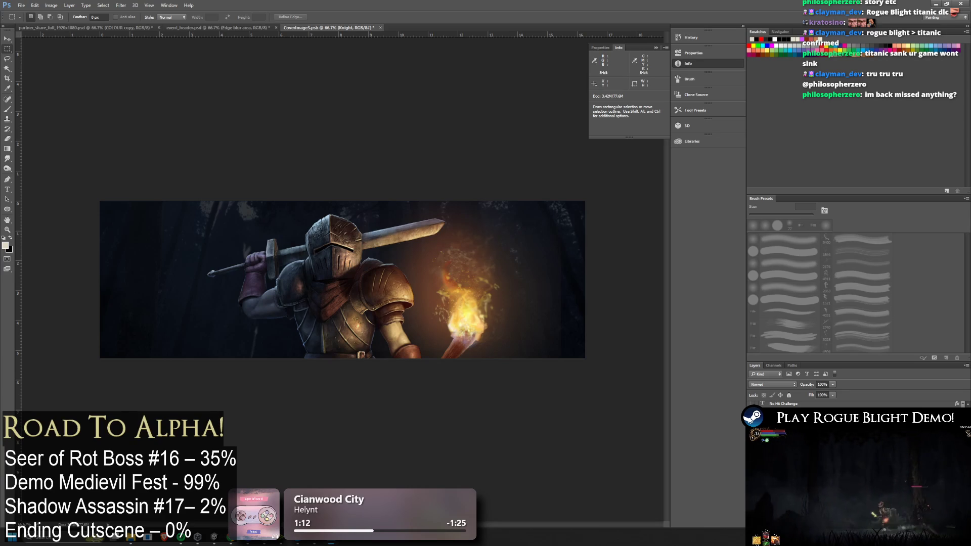
key("ctrl+alt+f")
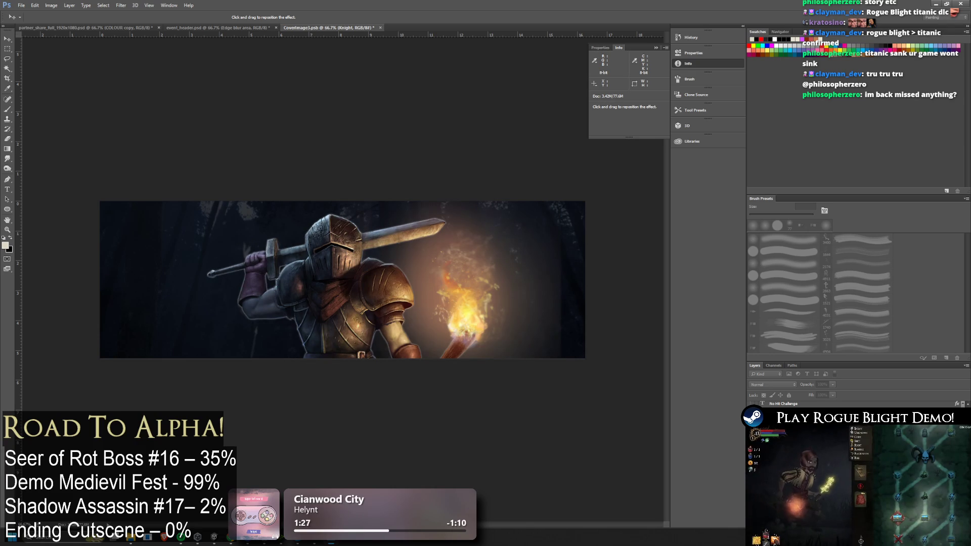
key("Return")
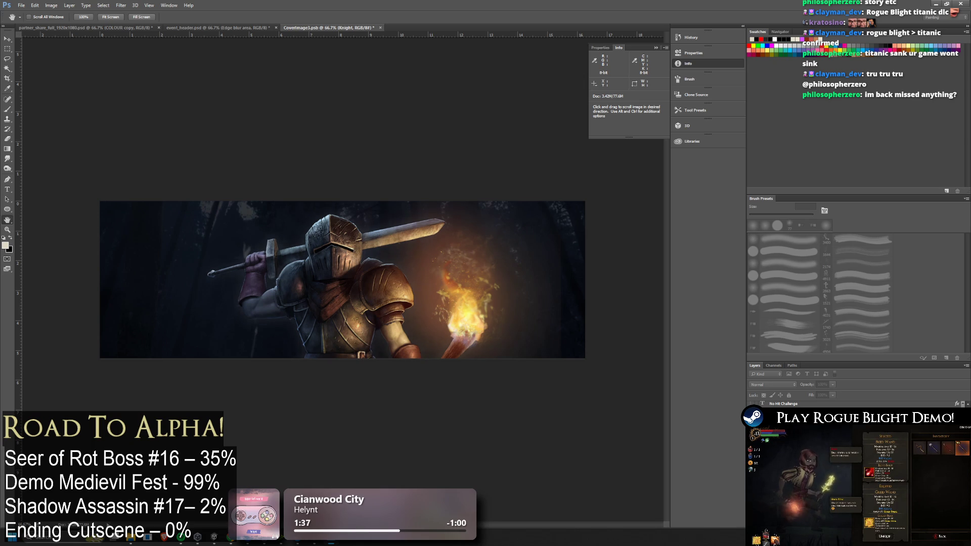
key("i")
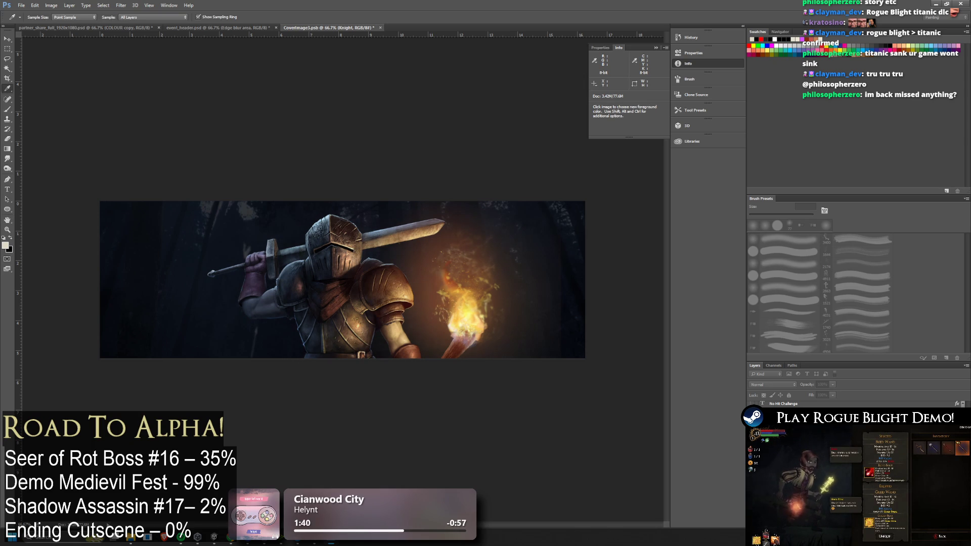
key("h")
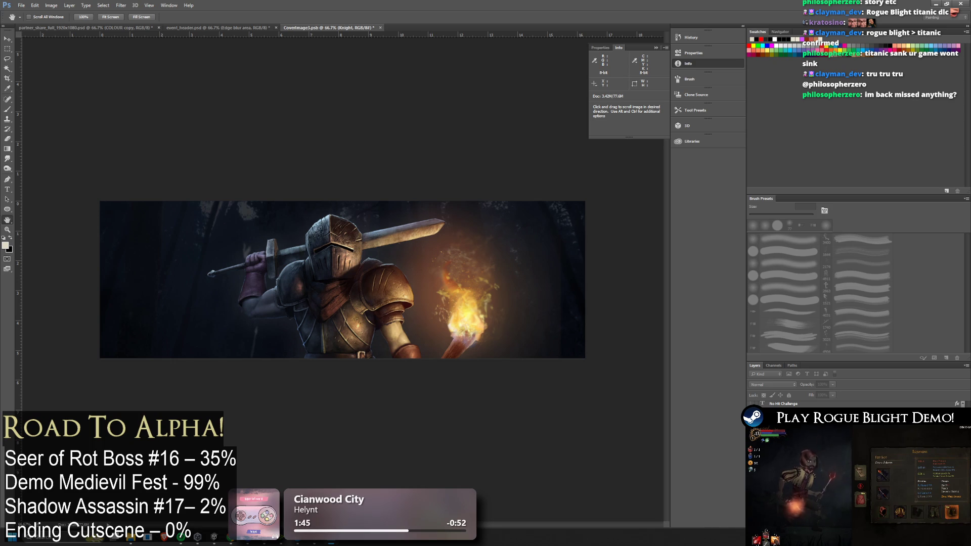
key("ctrl+z")
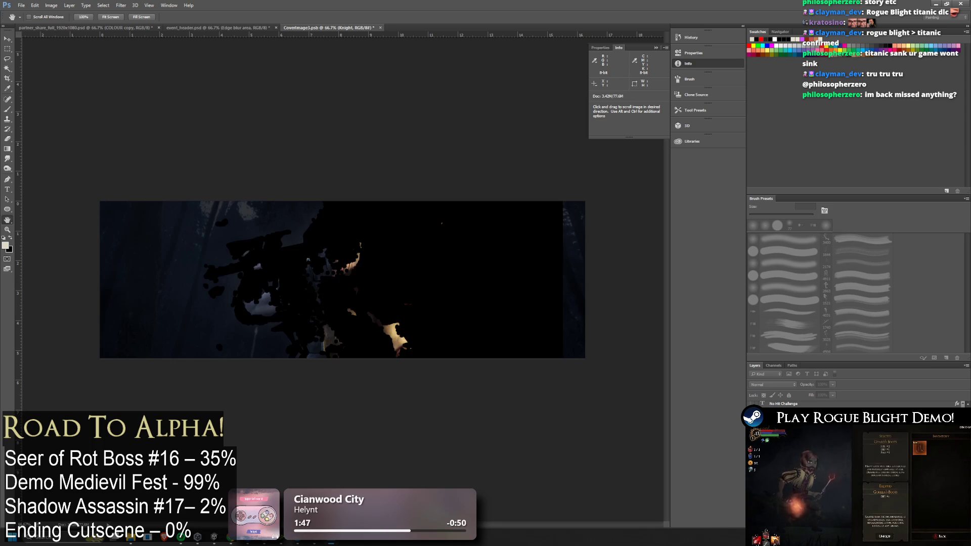
key("ctrl+z")
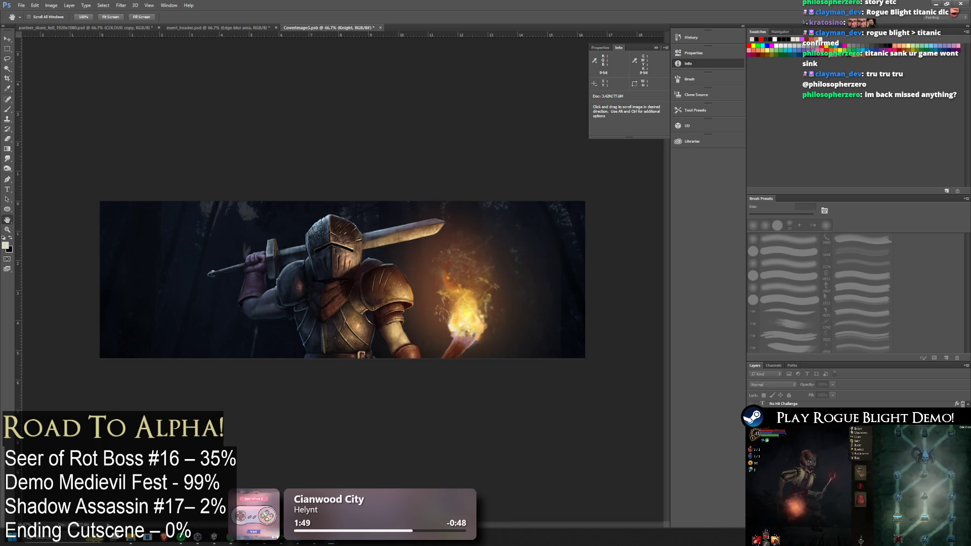
key("ctrl+z")
key("ctrl+z")
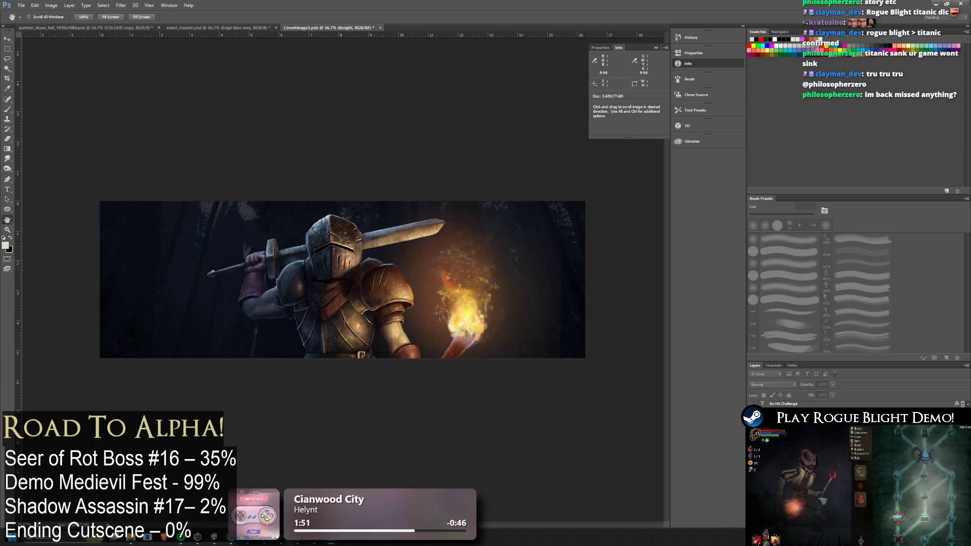
key("ctrl+z")
key("ctrl+z")
key("ctrl+z")
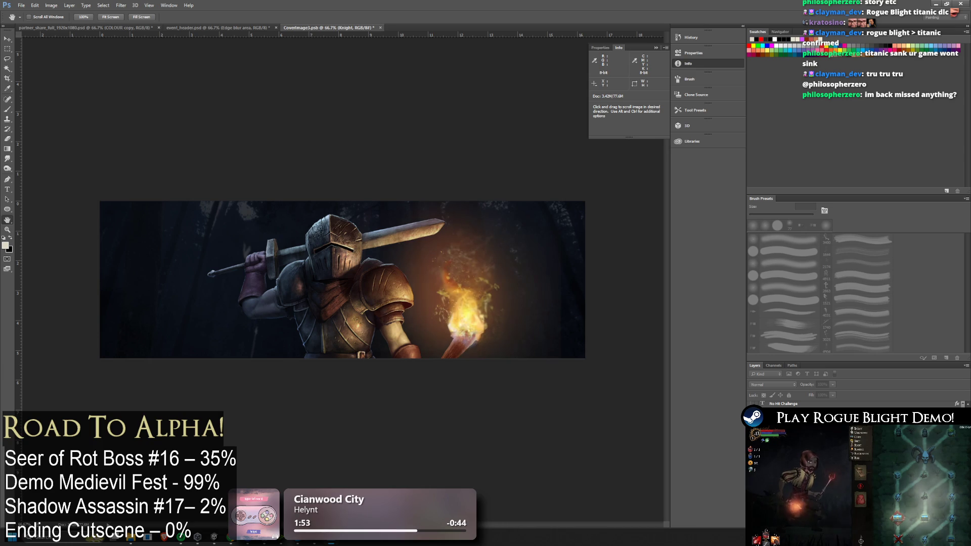
key("ctrl+z")
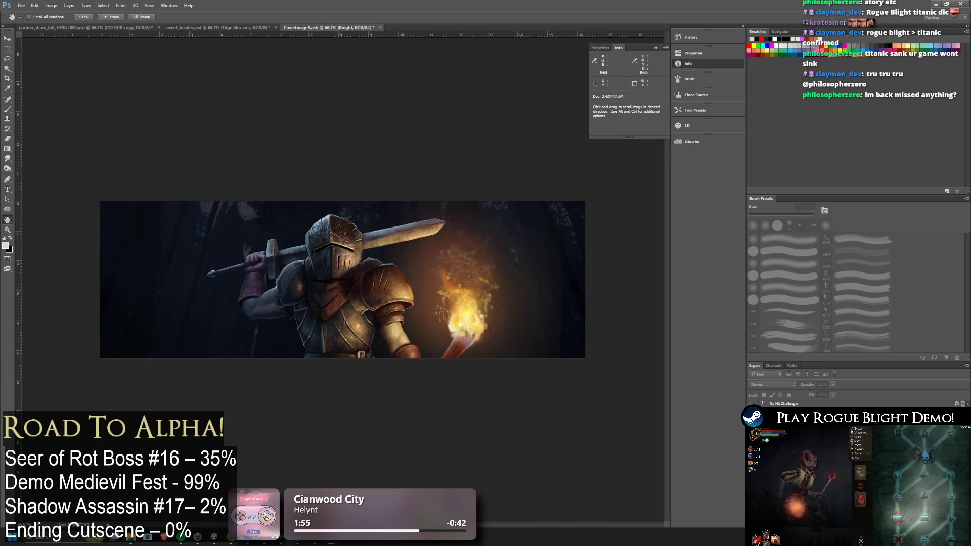
key("m")
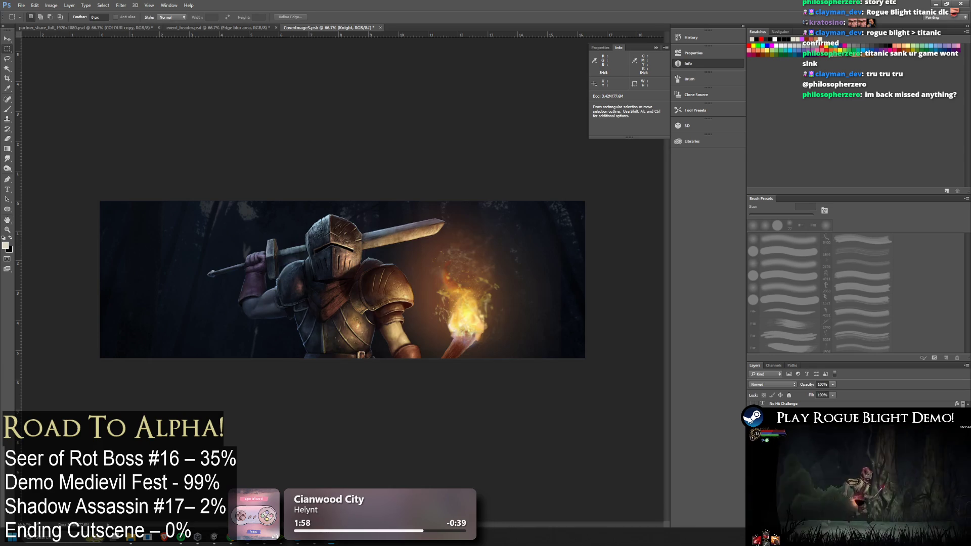
Step: Try scaling the knight down to about 47% and moving it up-left, then undo it
key("ctrl+t")
mouse_move(639, 171)
left_mouse_down()
mouse_move(615, 153)
mouse_move(609, 133)
left_mouse_up()
mouse_move(518, 218)
left_mouse_down()
mouse_move(475, 270)
mouse_move(493, 274)
mouse_move(493, 259)
left_mouse_up()
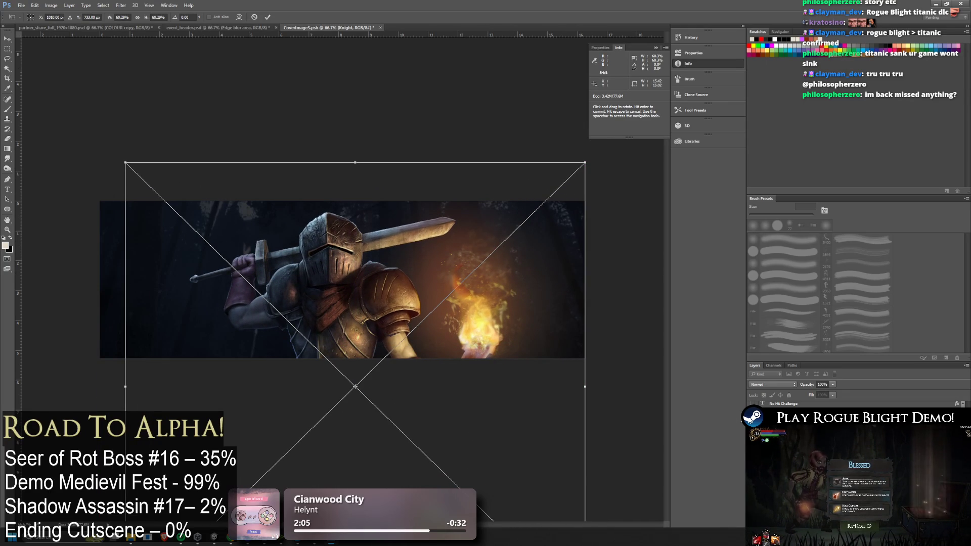
left_click_drag(126, 163, 170, 191)
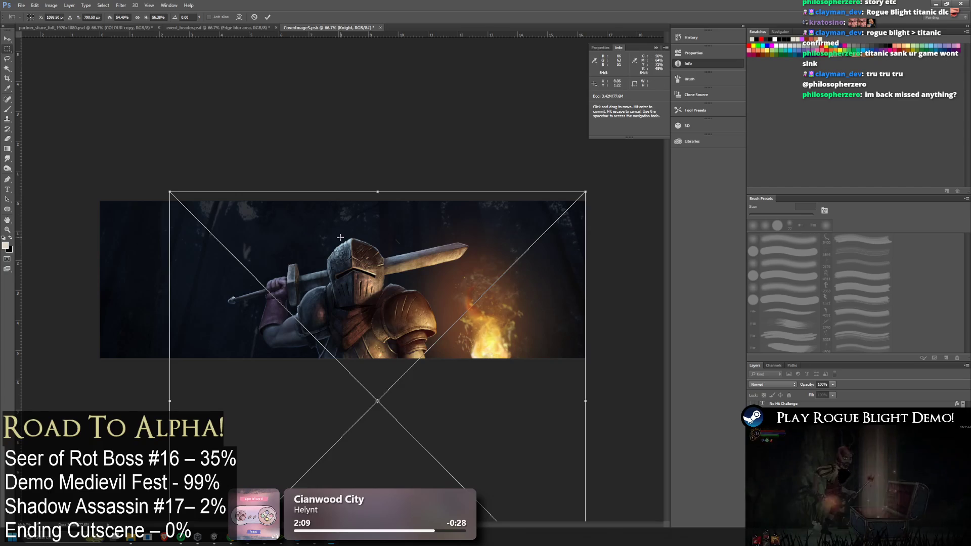
left_click_drag(408, 290, 408, 270)
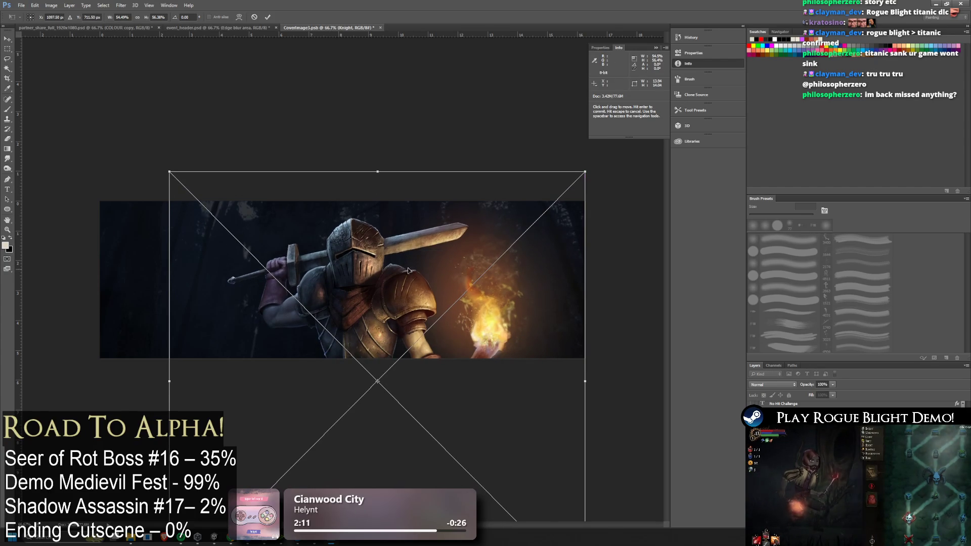
mouse_move(169, 171)
left_mouse_down()
mouse_move(225, 165)
mouse_move(223, 184)
mouse_move(161, 174)
mouse_move(226, 224)
mouse_move(223, 195)
mouse_move(196, 195)
mouse_move(255, 253)
left_mouse_up()
left_click_drag(393, 318, 302, 269)
key("ctrl+z")
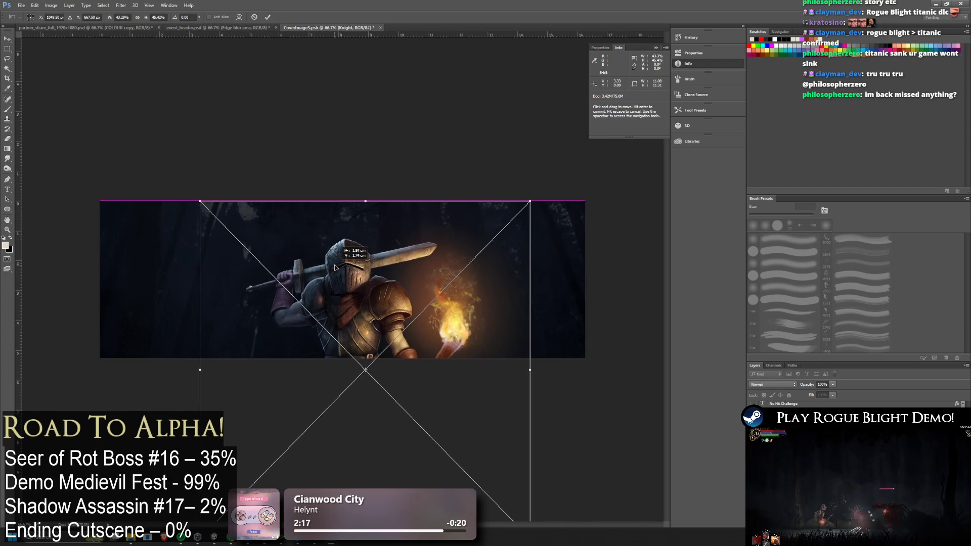
key("Return")
key("ctrl+z")
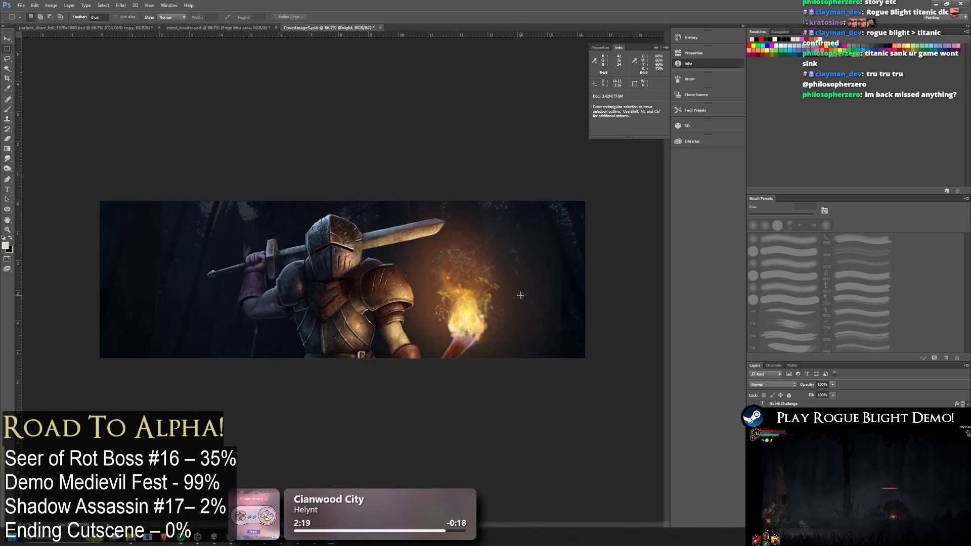
Step: Rescale the knight to about 48% and place it just left of the banner centre
key("ctrl+t")
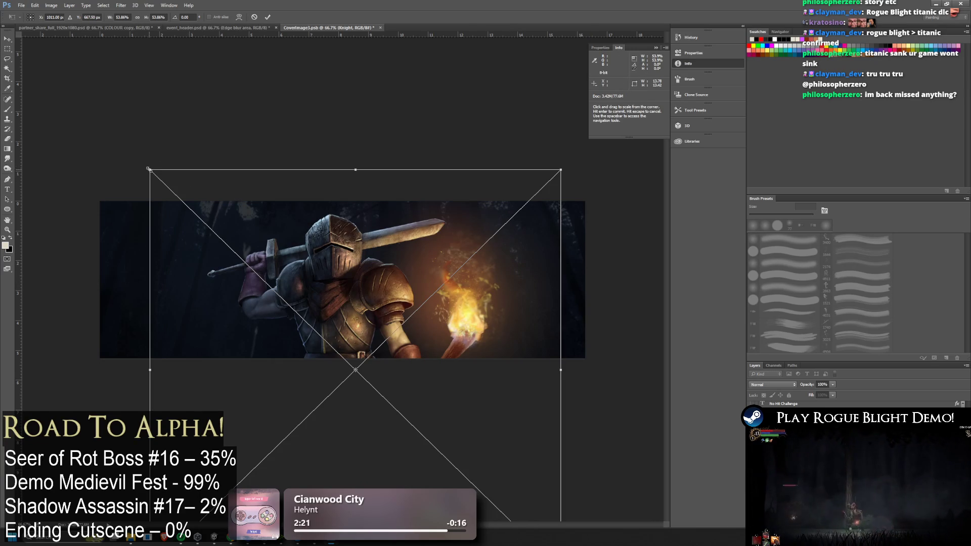
mouse_move(176, 172)
left_mouse_down()
mouse_move(162, 169)
mouse_move(188, 186)
left_mouse_up()
left_click_drag(340, 264, 333, 272)
key("Return")
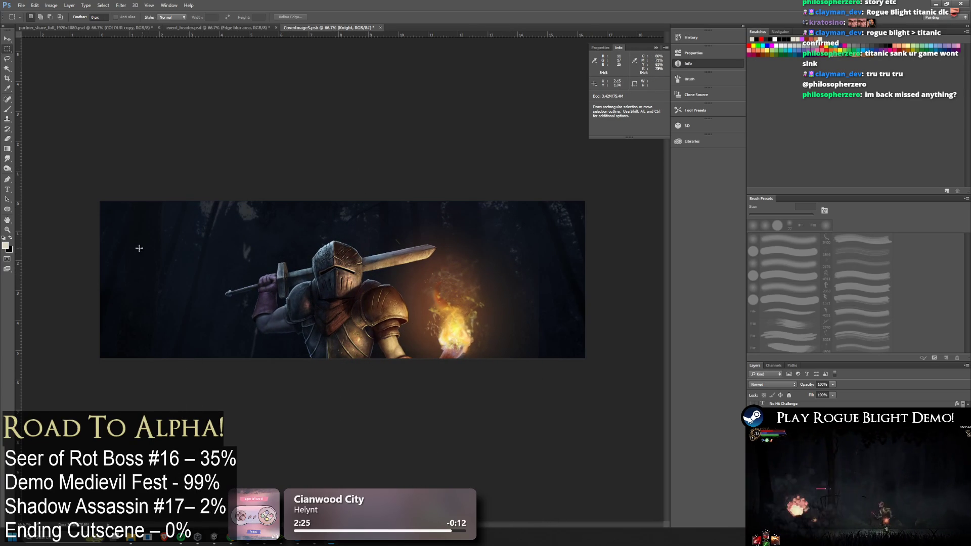
Step: Set the Eraser to a 374 px brush at 39% opacity
key("e")
right_click(67, 52)
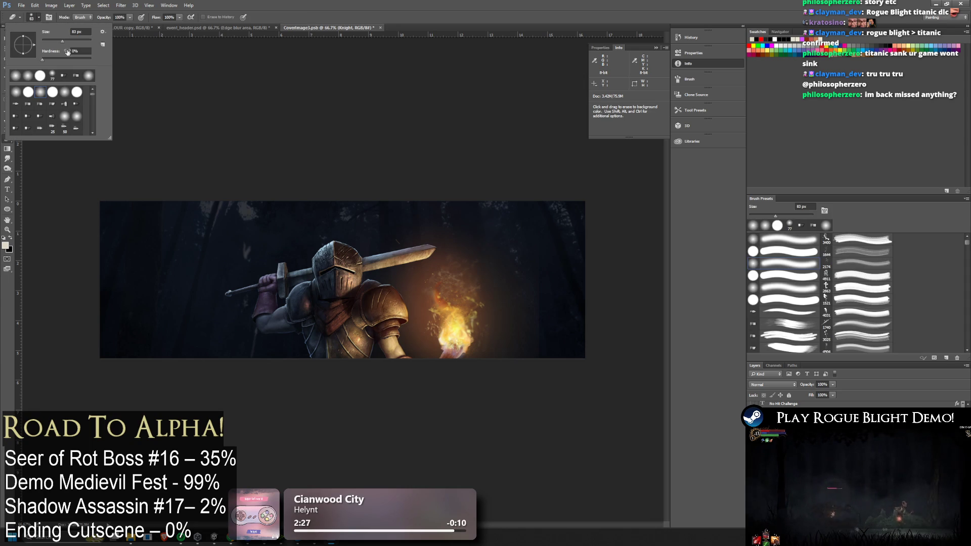
left_click_drag(68, 44, 81, 40)
key("Return")
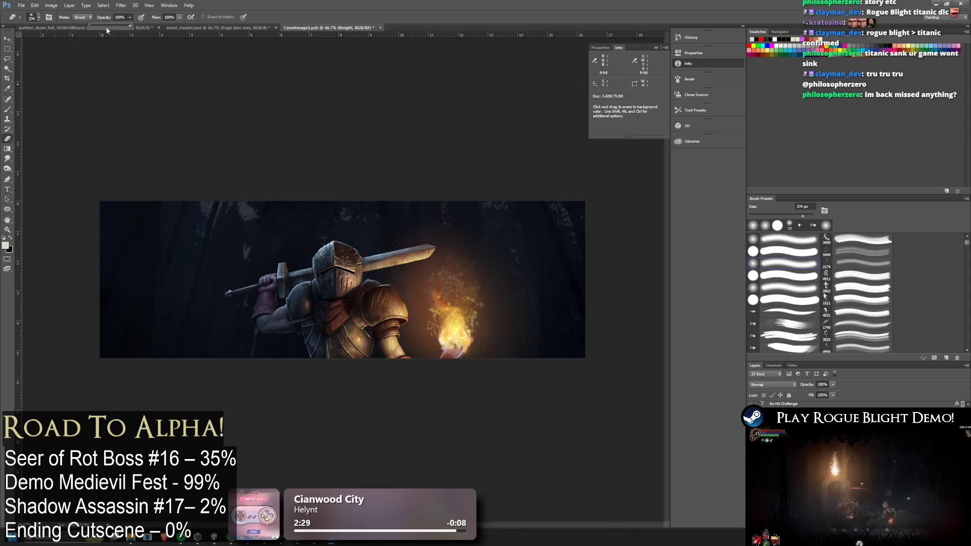
key("3")
key("9")
Step: Try erasing on the knight layer, then dismiss the rasterize warning and layer menu
left_click(478, 206)
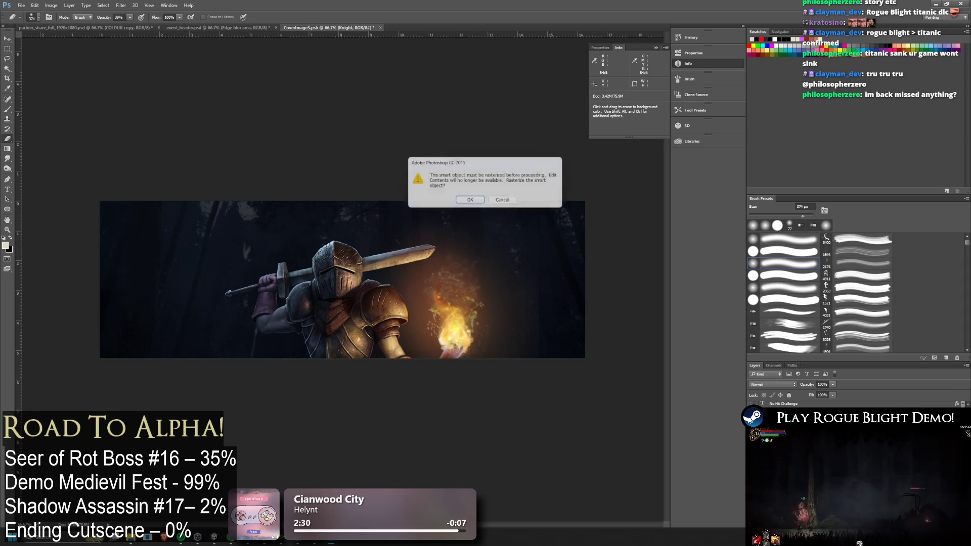
key("Return")
right_click(788, 405)
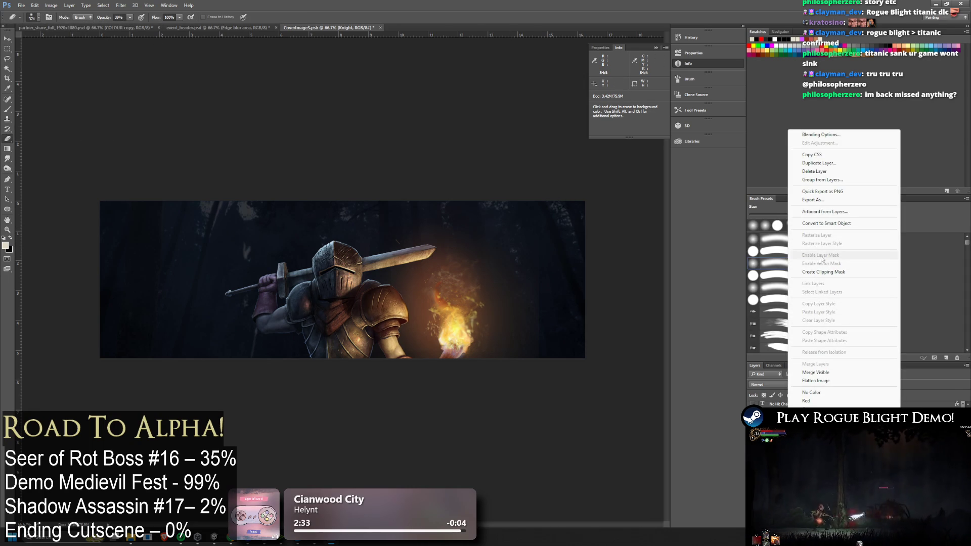
left_click(140, 105)
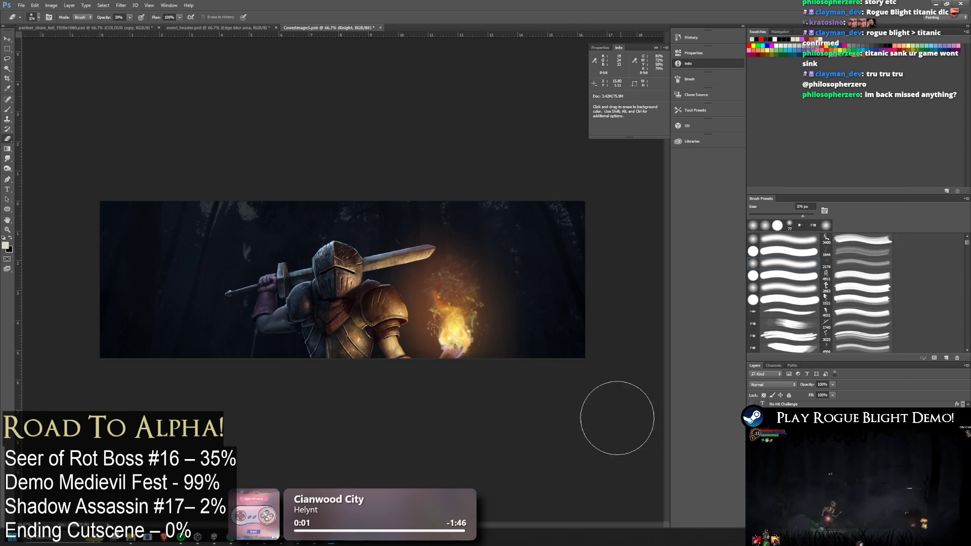
Step: Make Background8bit active and reveal the safe-area template overlay
scroll(455, 340, "down", 3)
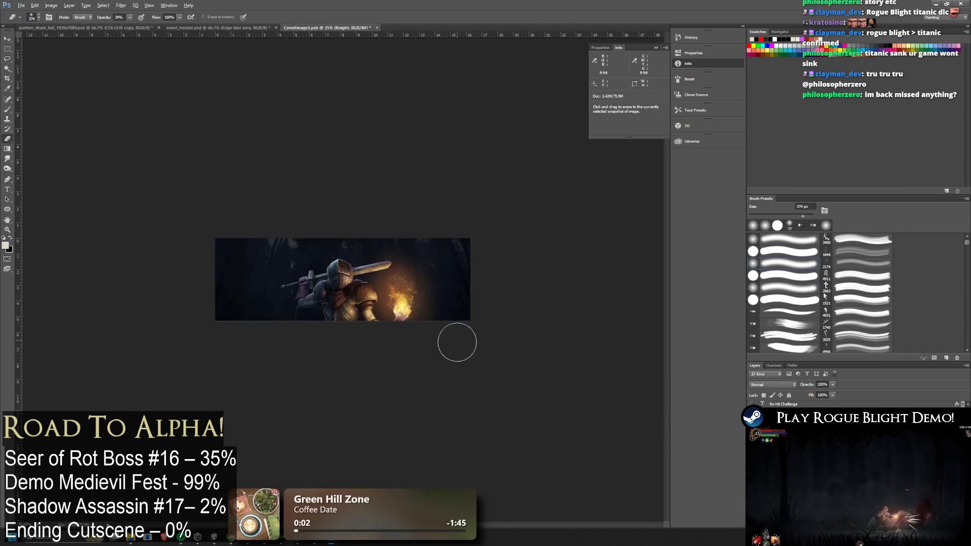
scroll(236, 314, "up", 3)
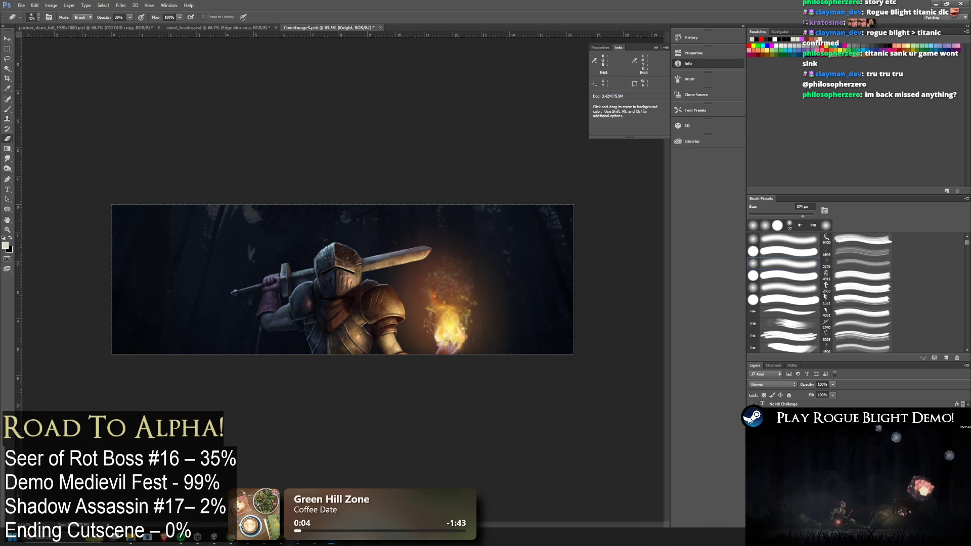
key("alt+bracketleft")
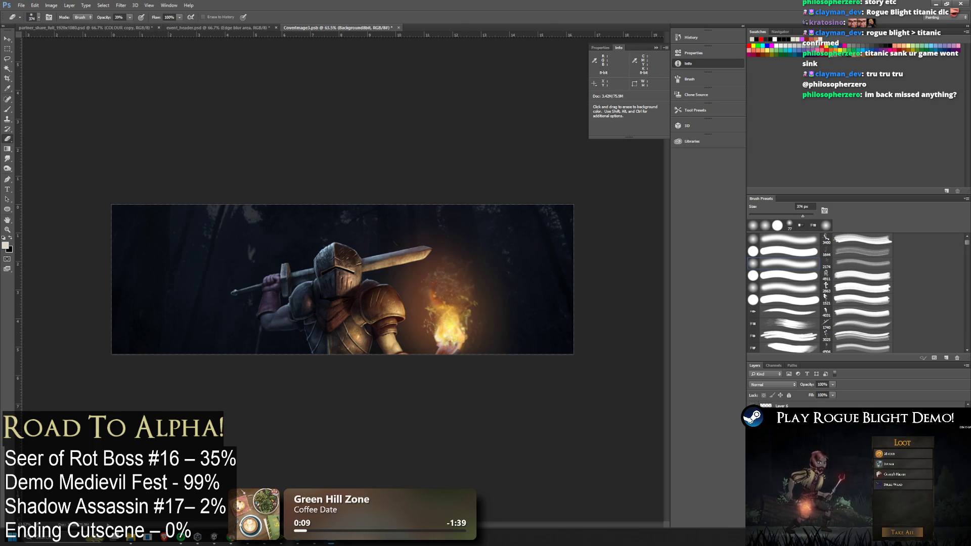
key("ctrl+comma")
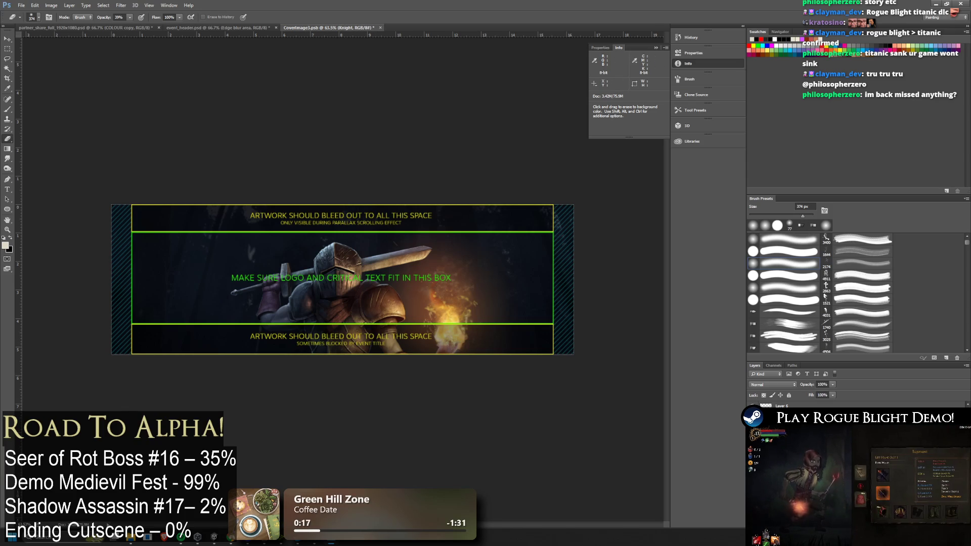
Step: Scale the knight to about 72% inside the logo box, nudge it left, and show event_header
key("ctrl+t")
mouse_move(534, 209)
left_mouse_down()
mouse_move(494, 242)
mouse_move(470, 218)
mouse_move(465, 233)
mouse_move(428, 219)
mouse_move(460, 228)
mouse_move(443, 248)
left_mouse_up()
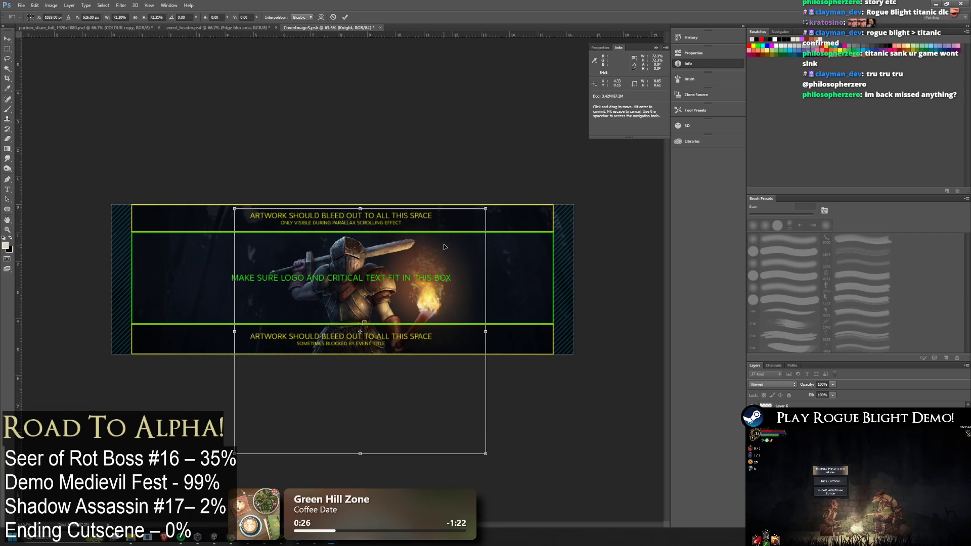
key("Left")
key("Left")
key("Left")
key("Left")
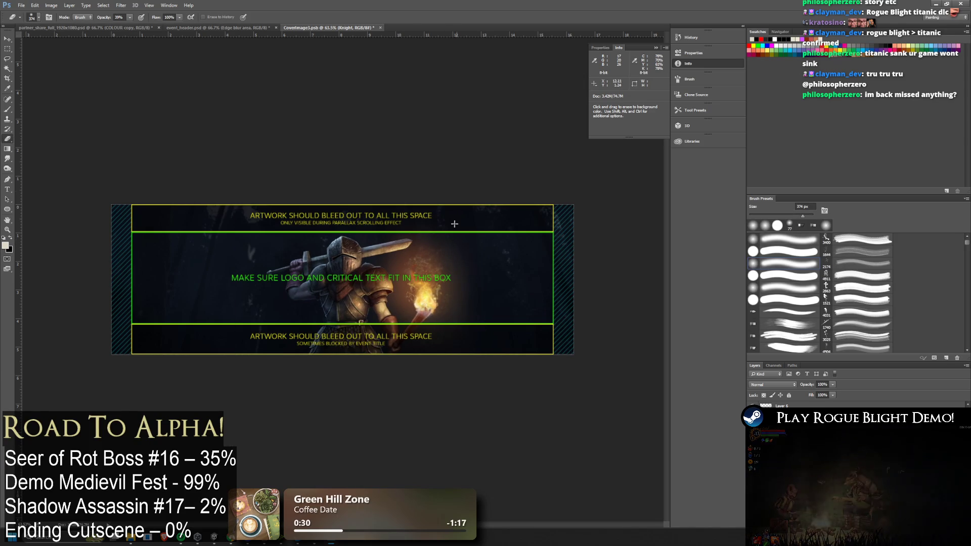
left_click(214, 27)
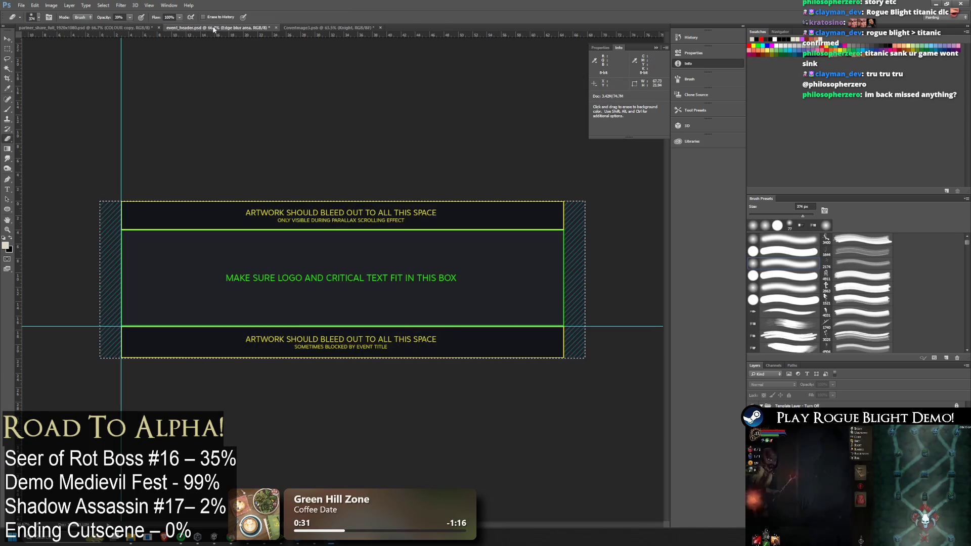
Step: Copy the whole Medieval Fest logo and paste it into the CoverImage3 cover
left_click(89, 27)
key("ctrl+a")
key("ctrl+c")
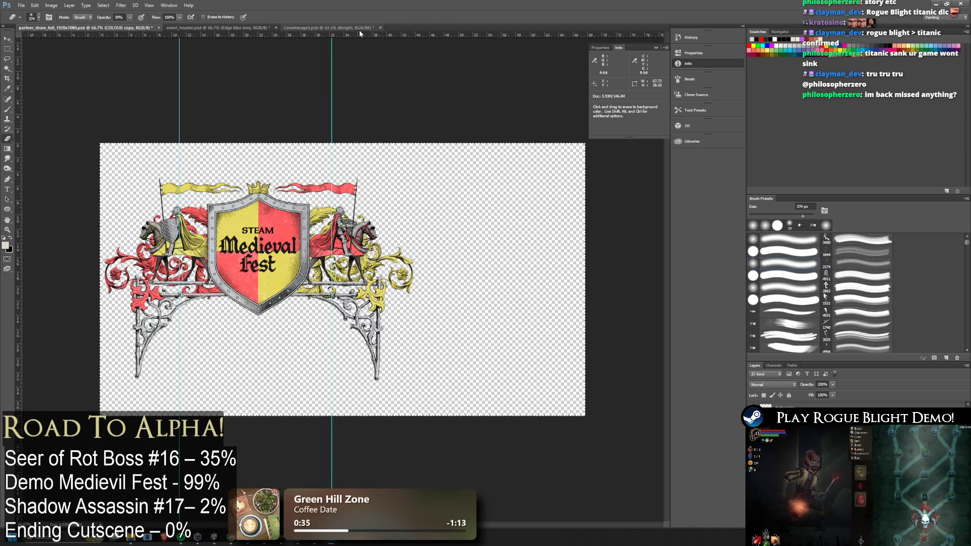
left_click(329, 28)
key("ctrl+v")
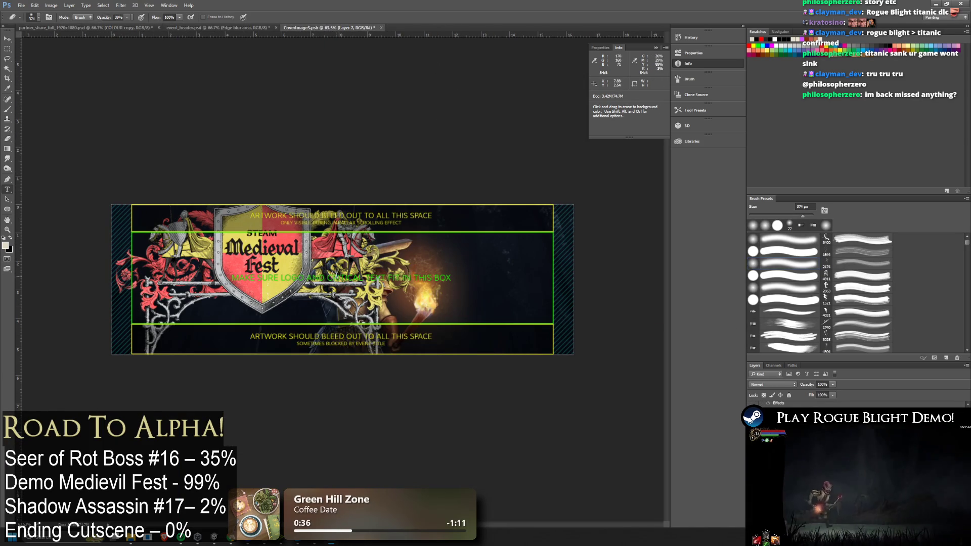
Step: Cycle through the Type, Move and Eraser tools, then make Layer 7 (the logo) active
key("t")
key("v")
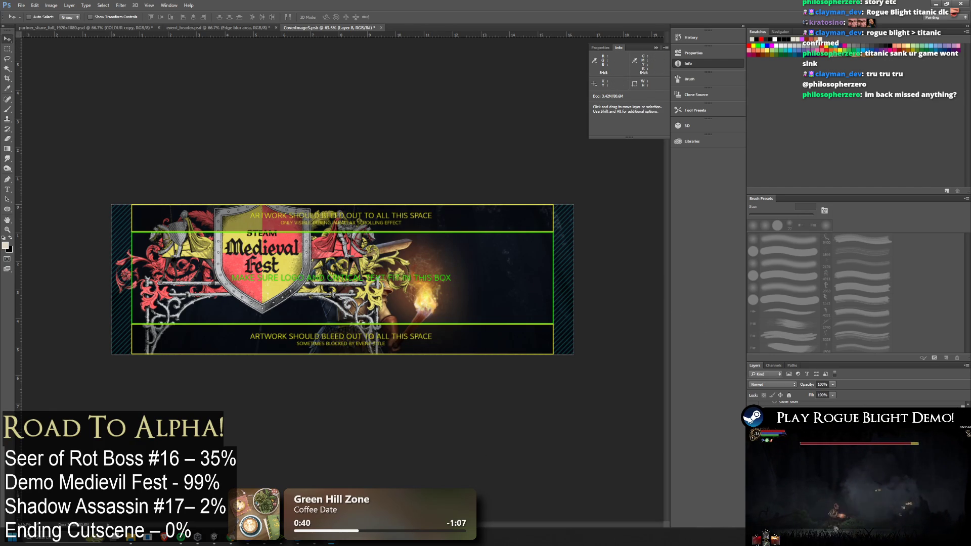
key("e")
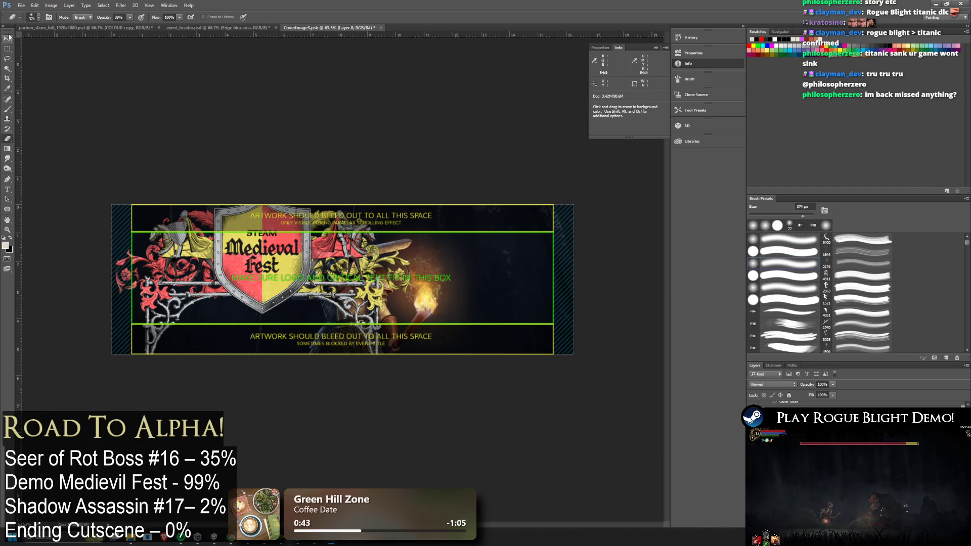
left_click(9, 37)
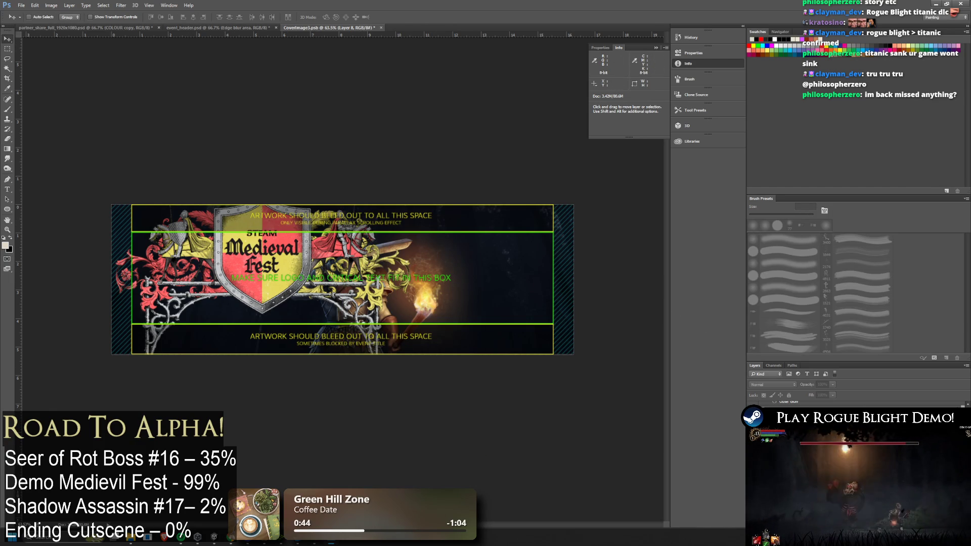
left_click(799, 420)
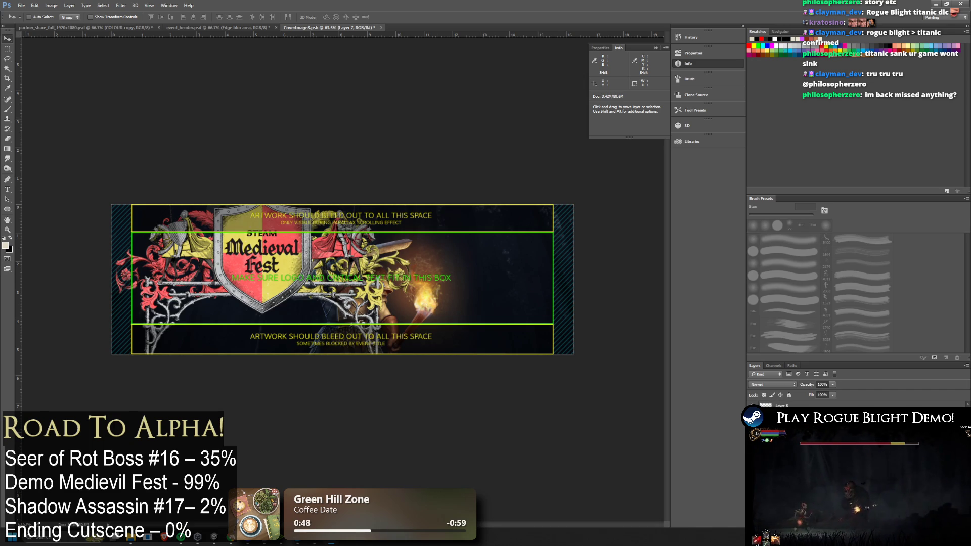
Step: With the template hidden, resize the logo to about 114% and shift it left
key("ctrl+comma")
left_click_drag(642, 425, 728, 440)
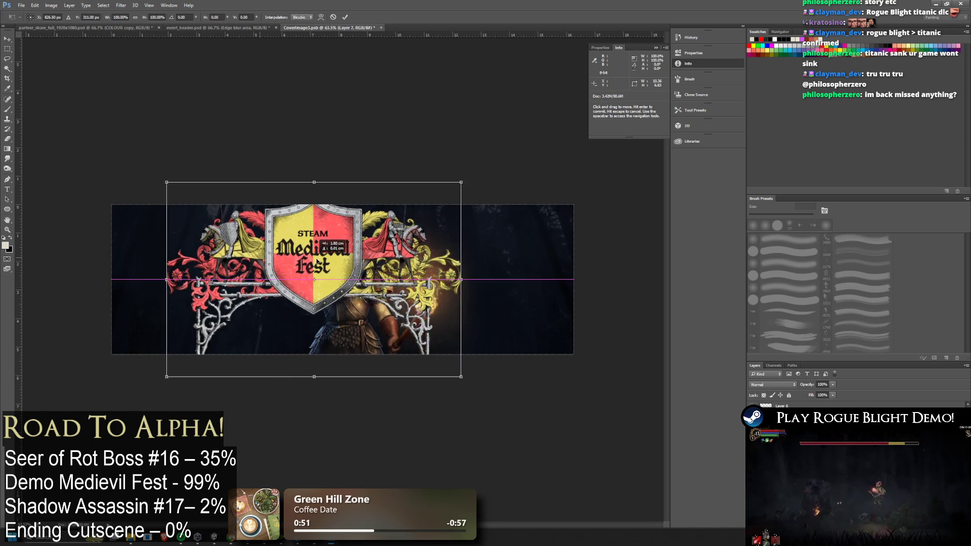
key("ctrl+t")
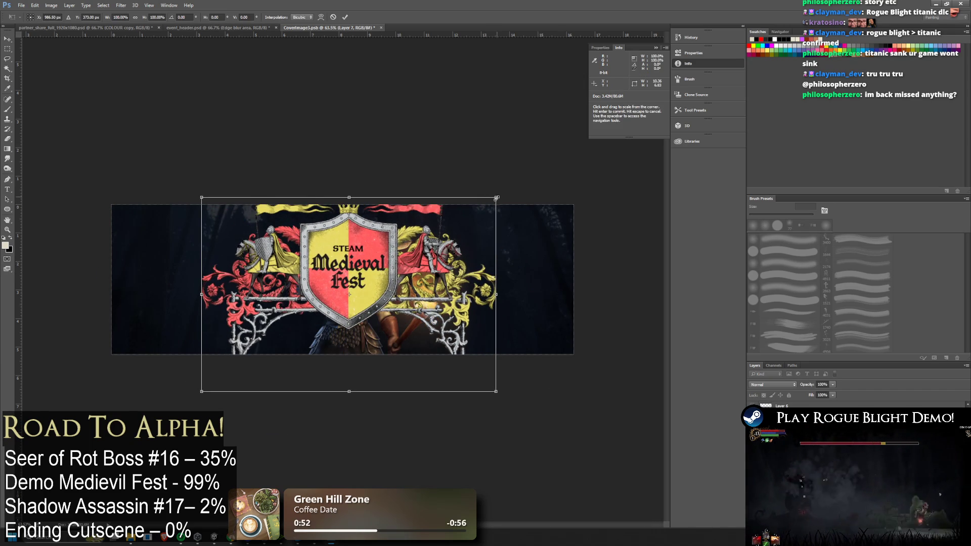
mouse_move(496, 198)
left_mouse_down()
mouse_move(379, 274)
mouse_move(417, 212)
mouse_move(466, 202)
mouse_move(415, 274)
mouse_move(568, 275)
mouse_move(620, 218)
left_mouse_up()
mouse_move(545, 284)
left_mouse_down()
mouse_move(412, 291)
mouse_move(425, 257)
left_mouse_up()
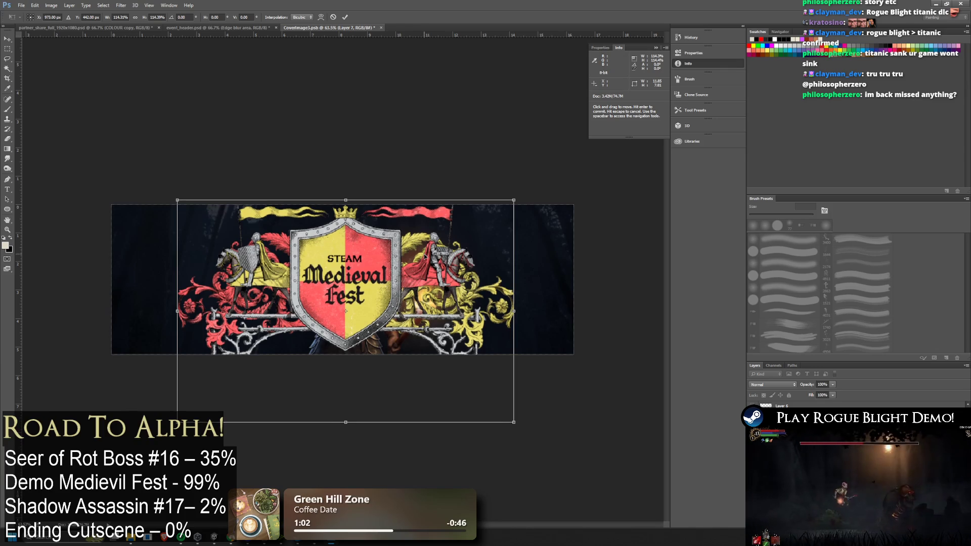
key("Return")
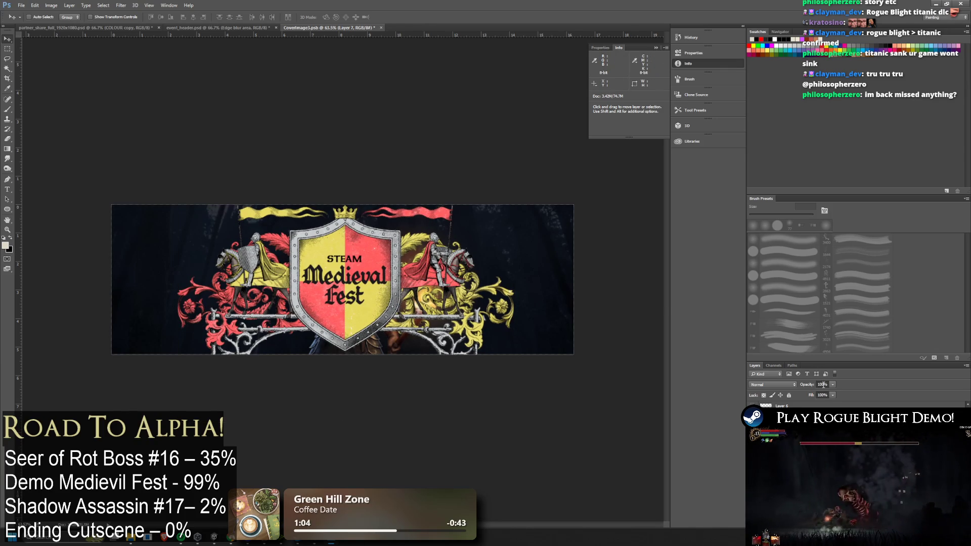
Step: With the template shown, scale the logo to about 87% and centre it, enabling Auto-Select
key("alt+bracketleft")
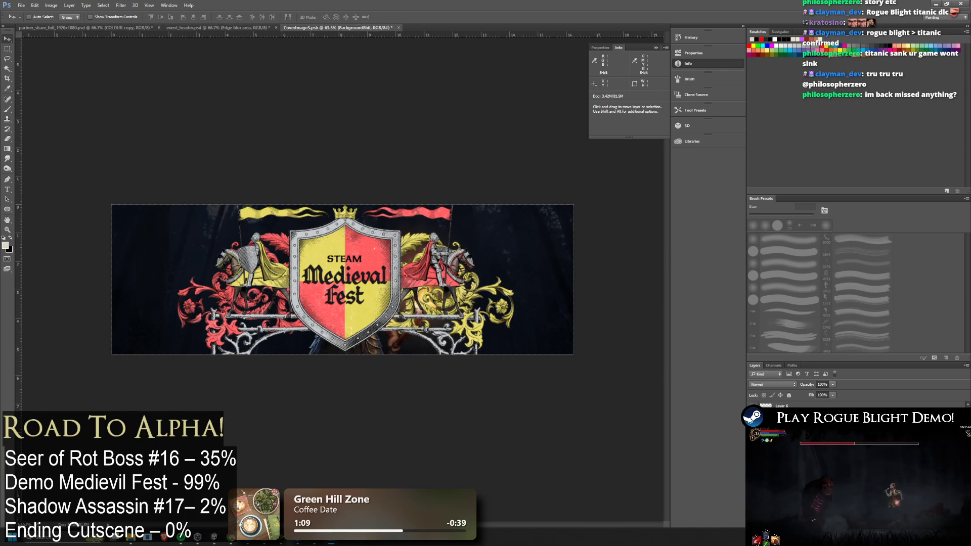
key("ctrl+comma")
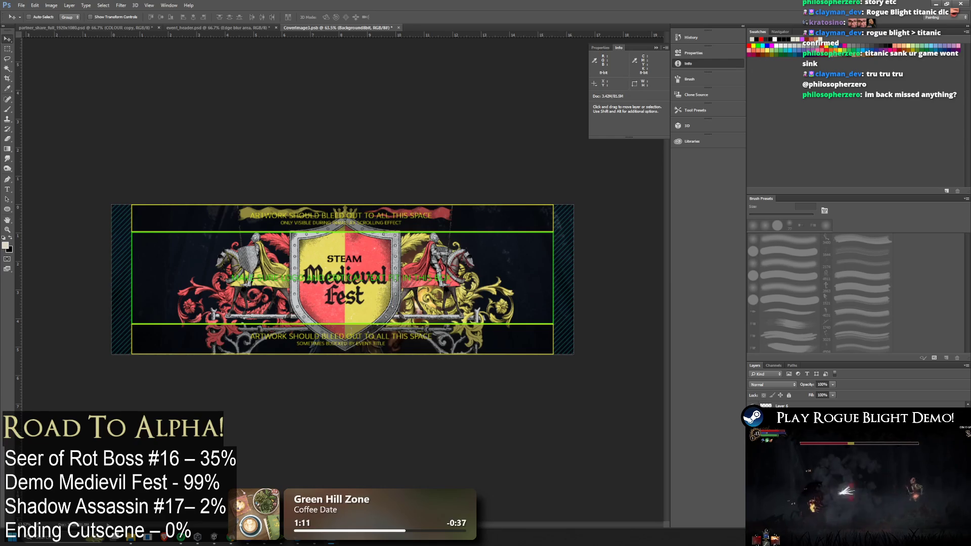
key("ctrl+t")
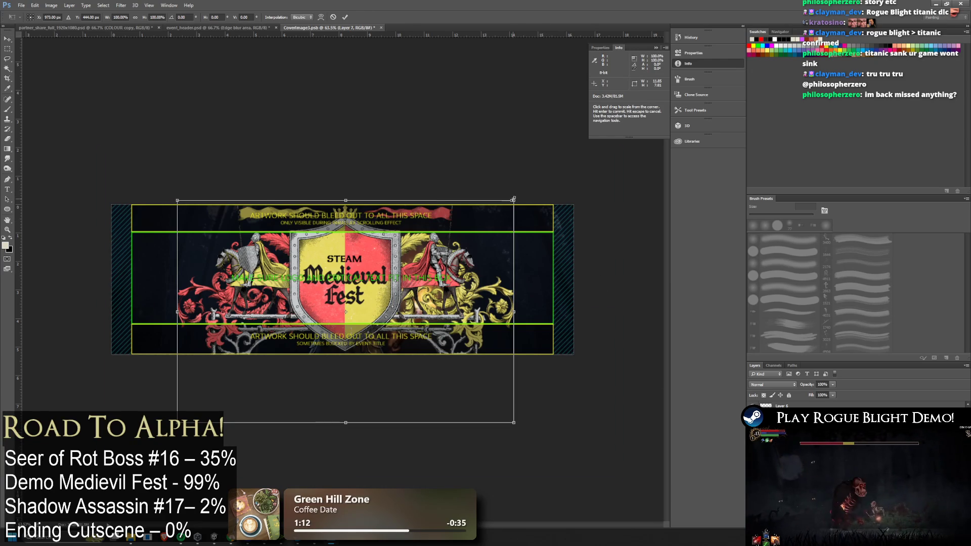
left_click_drag(515, 200, 473, 234)
left_click_drag(427, 274, 442, 251)
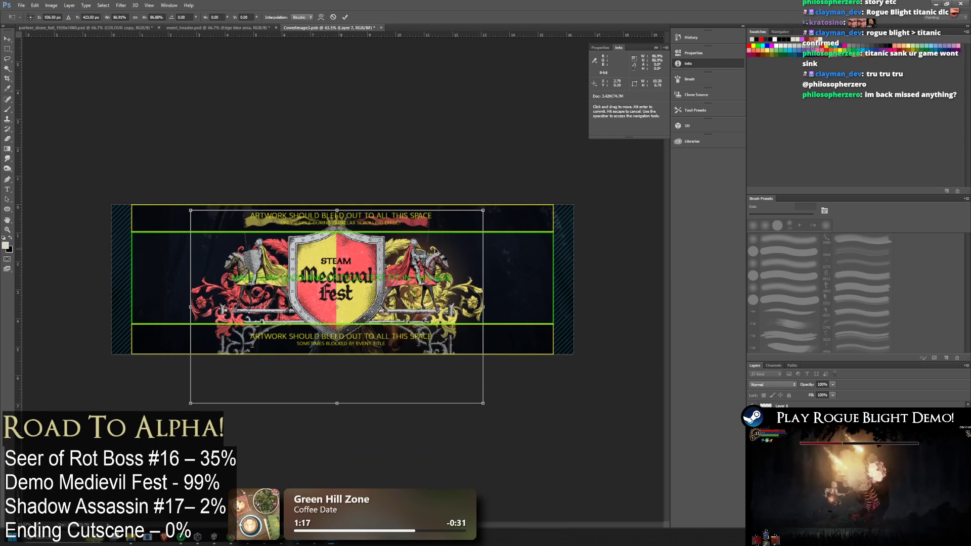
key("Up")
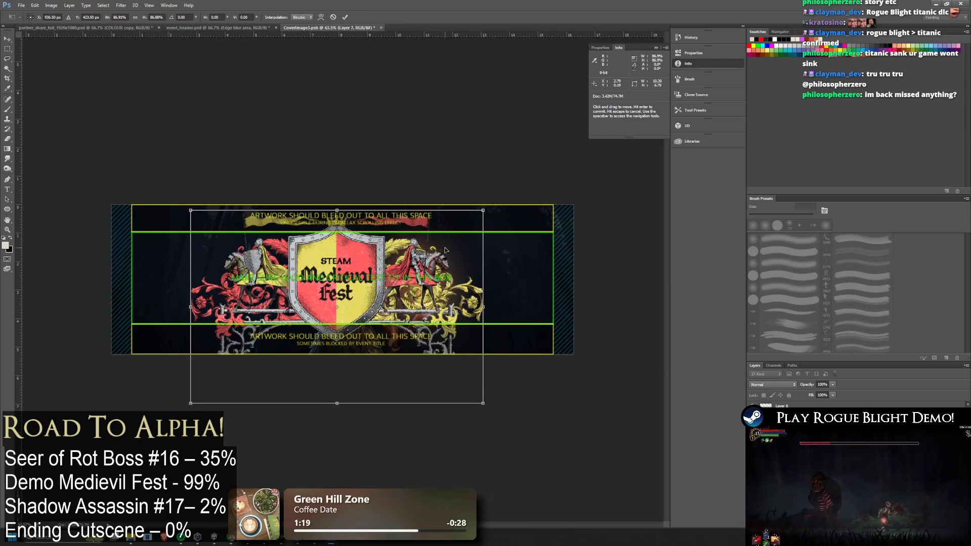
key("Return")
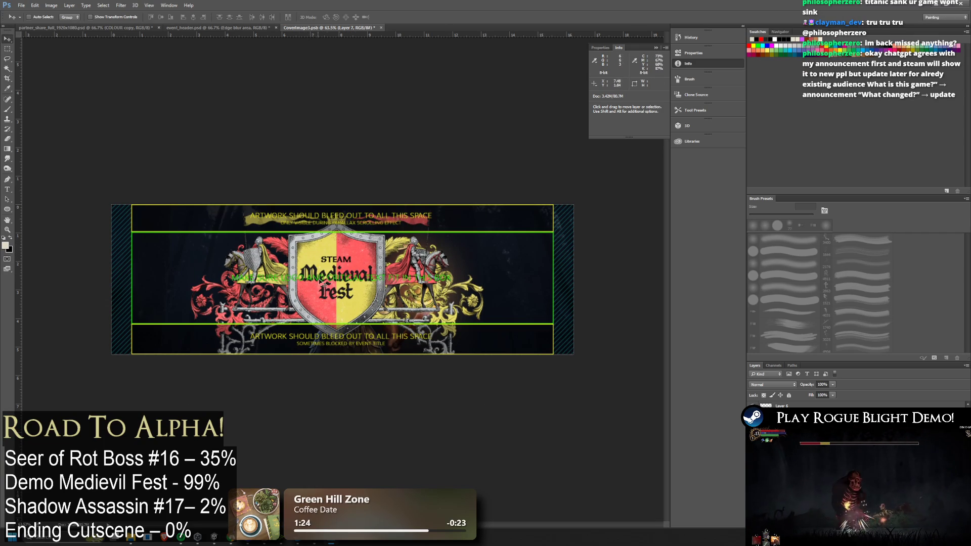
left_click(29, 17)
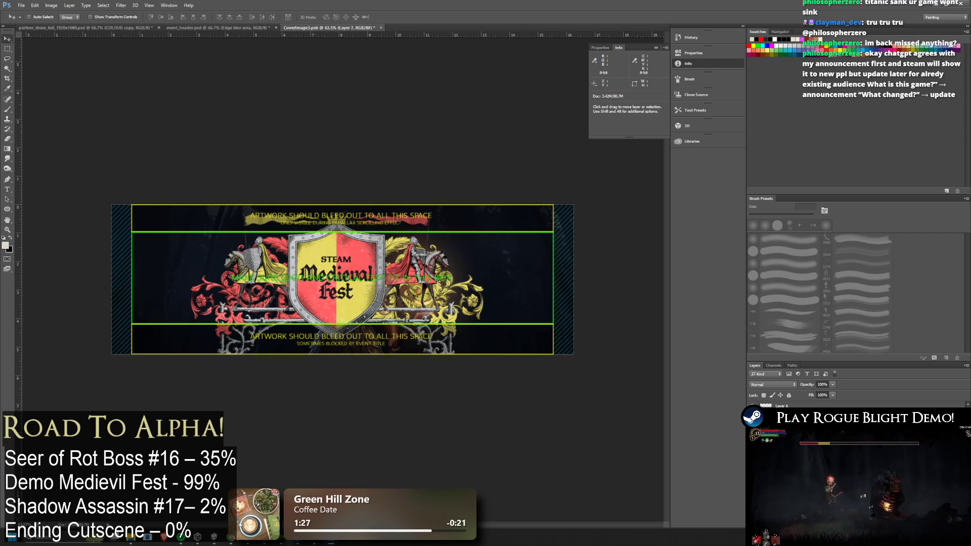
Step: Select Background8bit, commit a transform on the placed art, hide the template, and open Hue/Saturation
key("alt+comma")
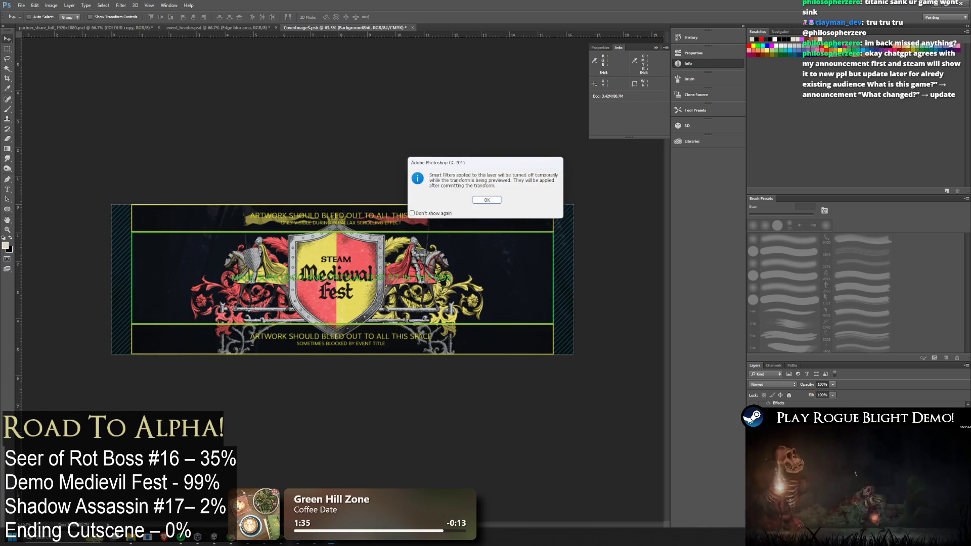
key("Return")
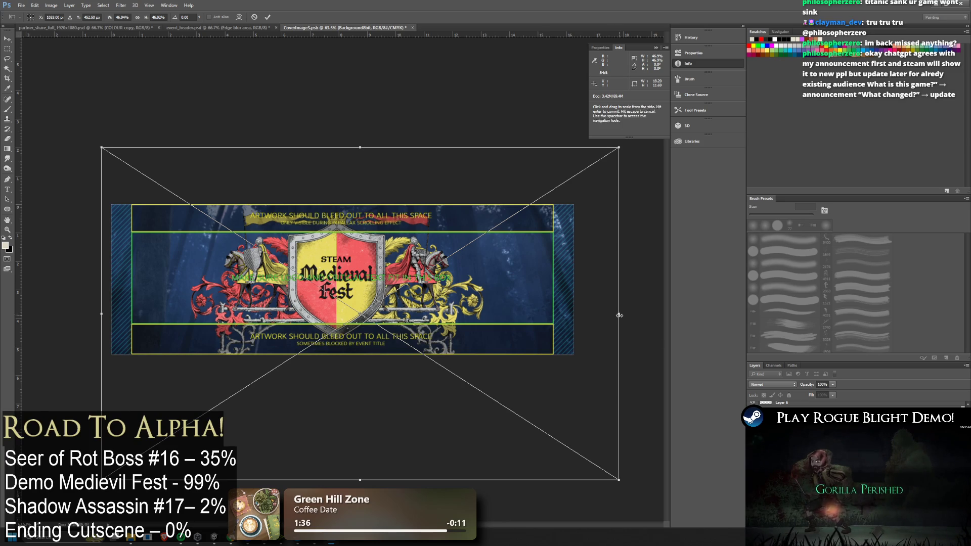
key("Return")
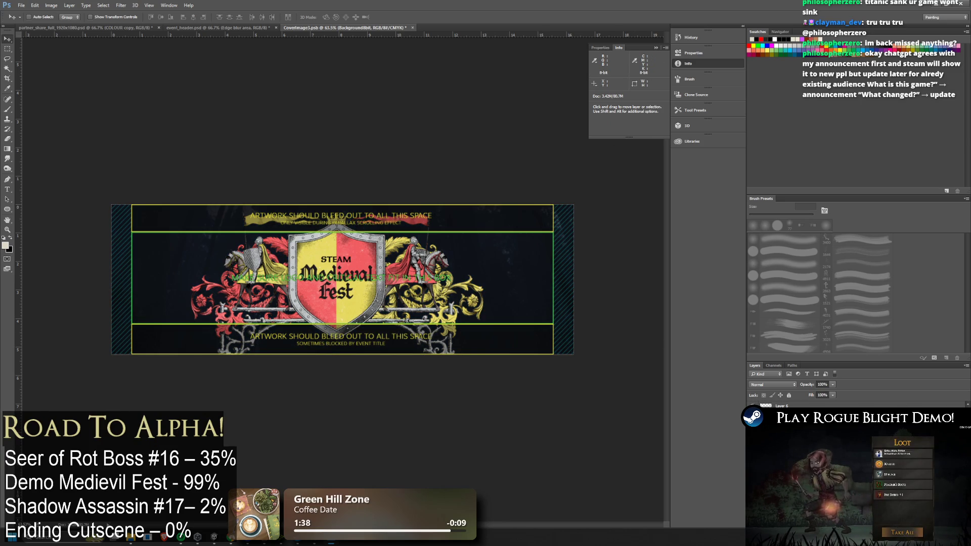
key("ctrl+shift+bracketright")
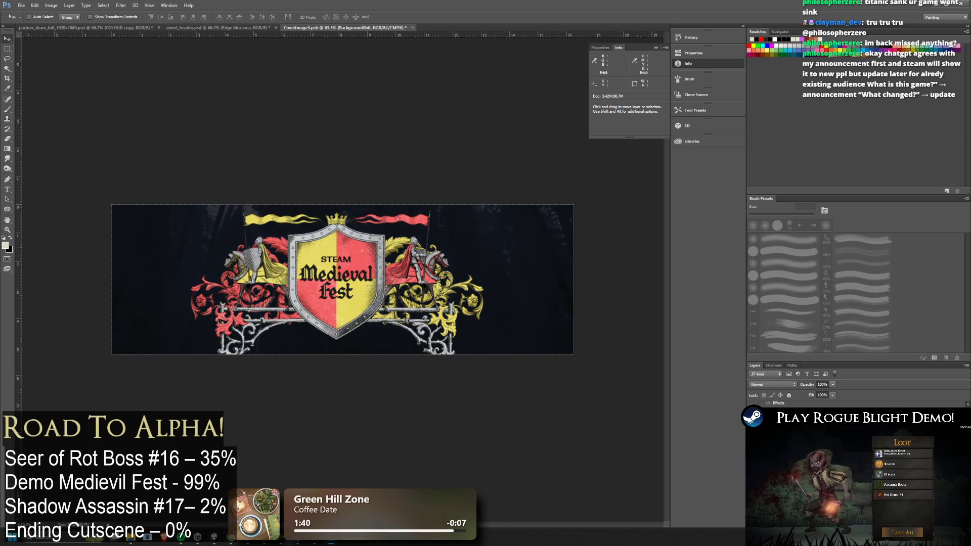
key("ctrl+u")
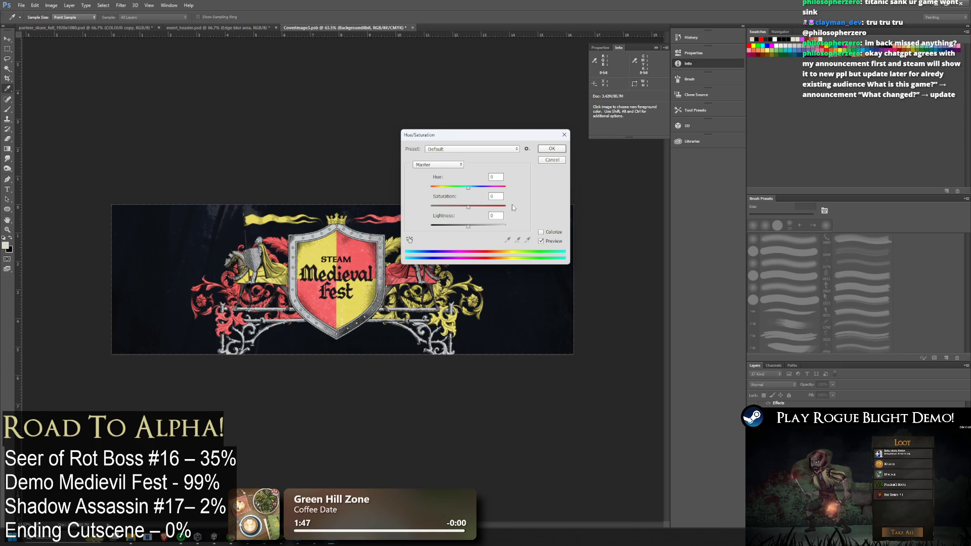
Step: Preview hue +113, lightness -19 then -100, and hue -28, then cancel Hue/Saturation
mouse_move(469, 187)
left_mouse_down()
mouse_move(497, 185)
mouse_move(459, 186)
mouse_move(468, 186)
mouse_move(453, 208)
mouse_move(407, 211)
left_mouse_up()
left_click_drag(471, 229, 464, 220)
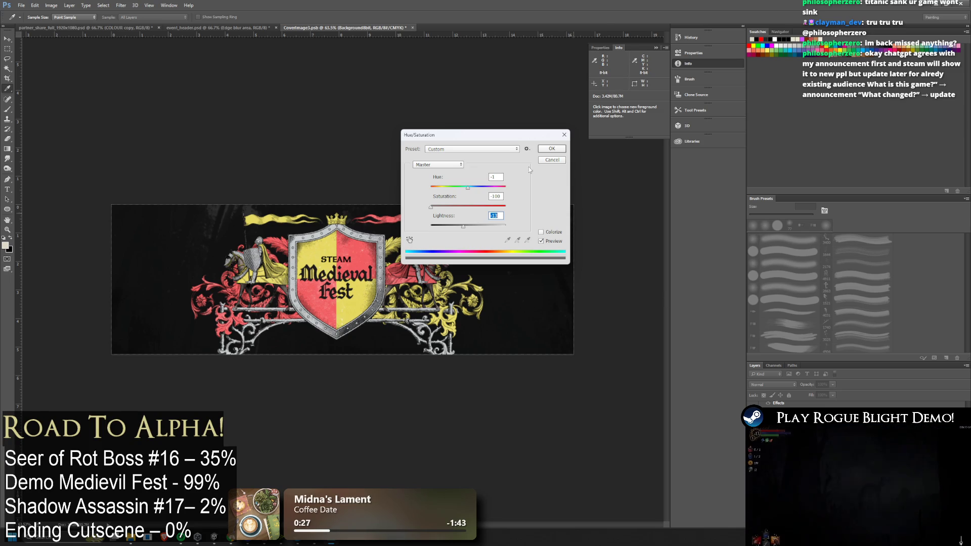
mouse_move(462, 227)
left_mouse_down()
mouse_move(431, 226)
mouse_move(445, 226)
mouse_move(450, 207)
mouse_move(430, 188)
mouse_move(443, 188)
left_mouse_up()
left_click_drag(482, 135, 513, 47)
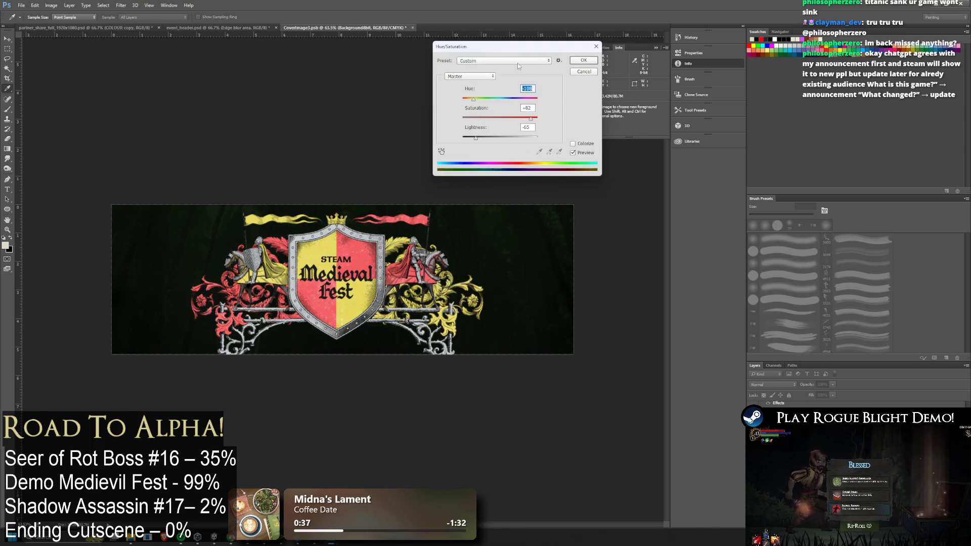
left_click_drag(503, 104, 489, 105)
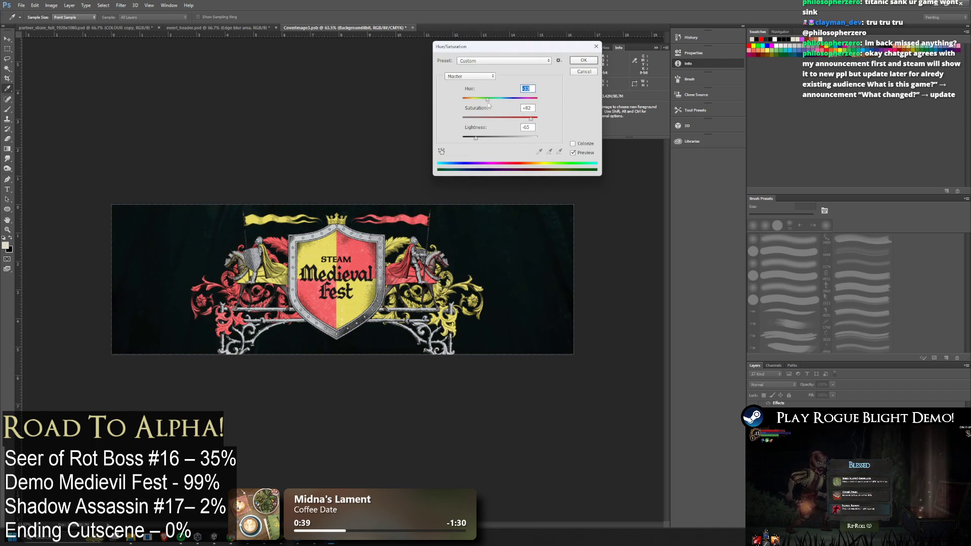
left_click(594, 74)
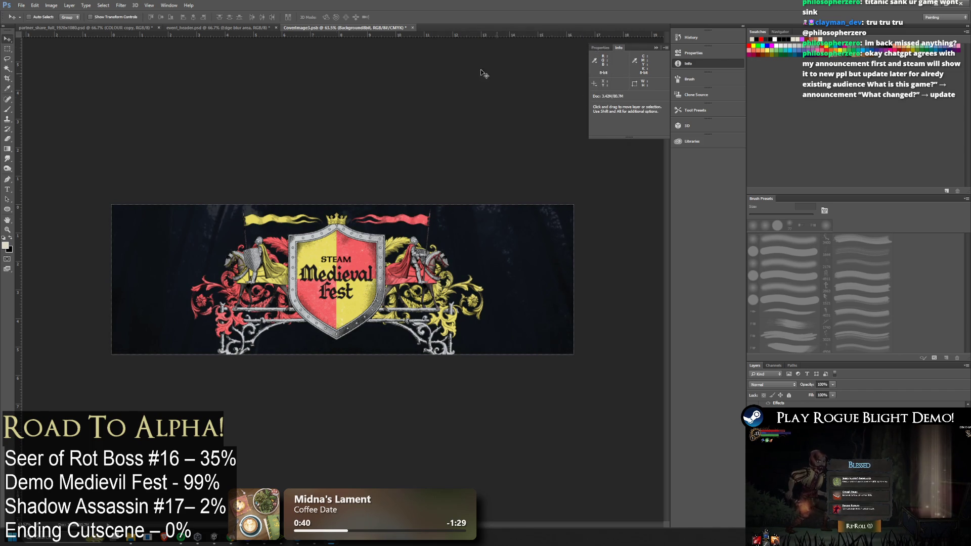
Step: Delete the dark background on CoverImage3 to reveal the cream parchment
left_click(109, 28)
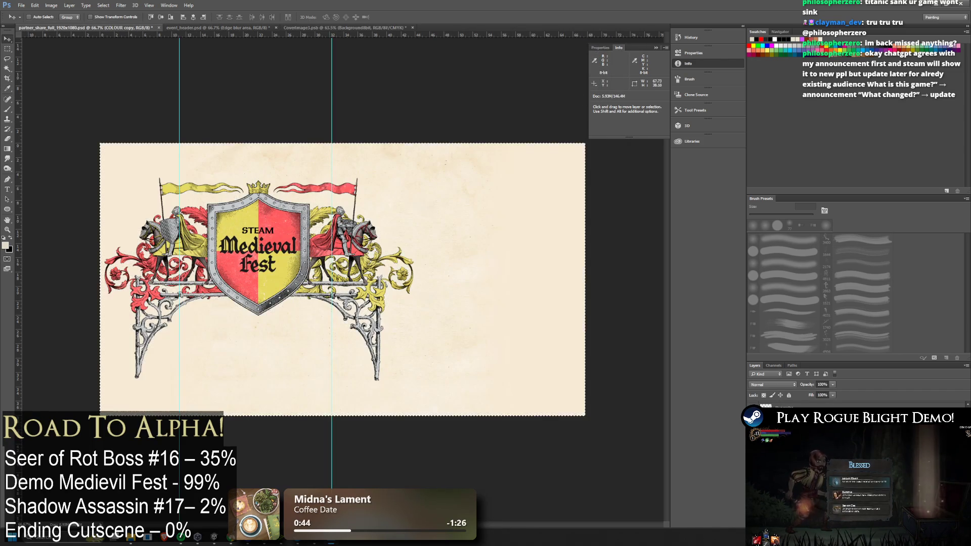
left_click(298, 28)
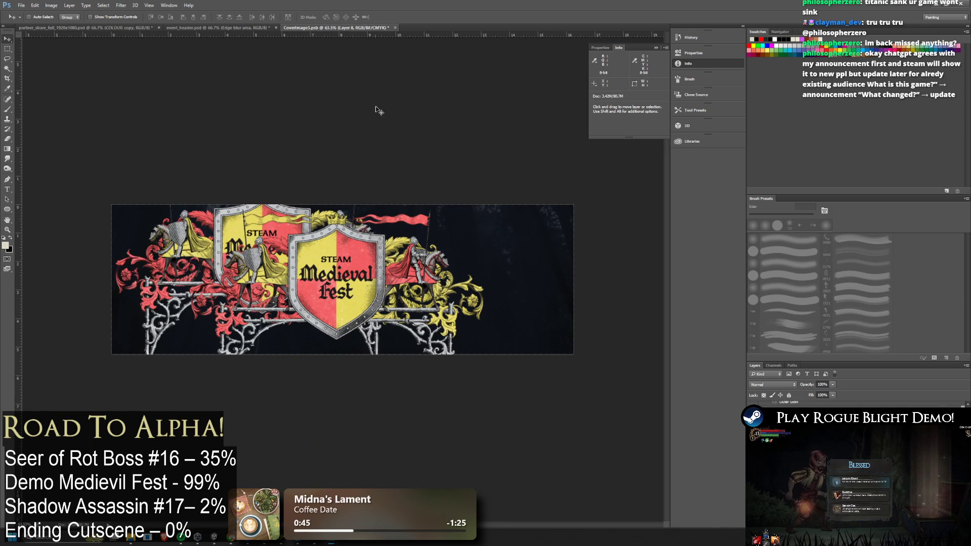
left_click(73, 29)
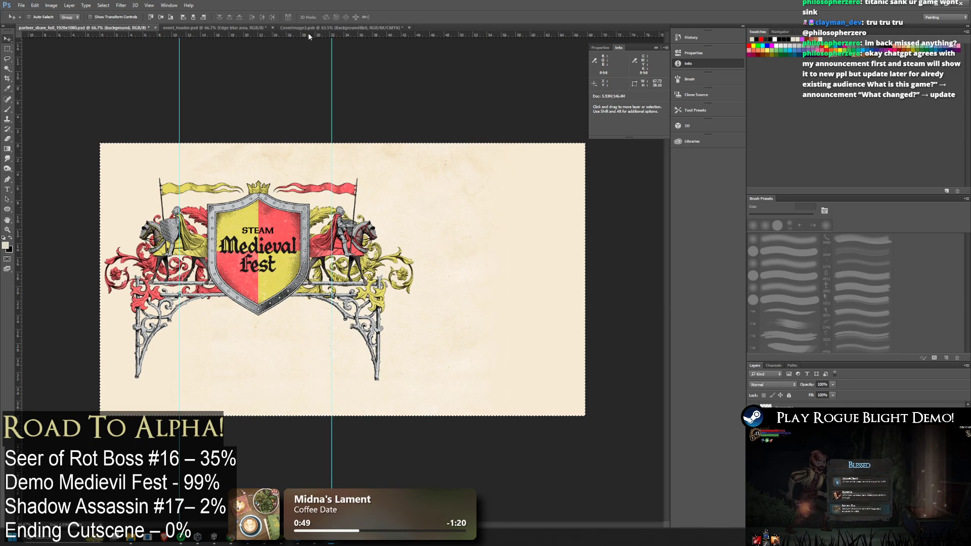
left_click(325, 28)
key("Delete")
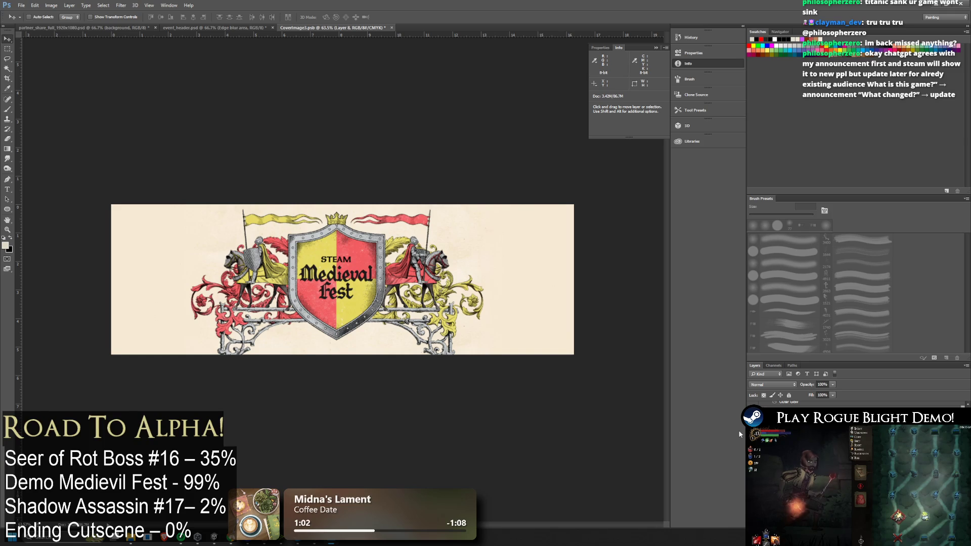
Step: Copy the whole plain-shield partner_share_full artwork and return to the CoverImage3 cover
left_click(75, 27)
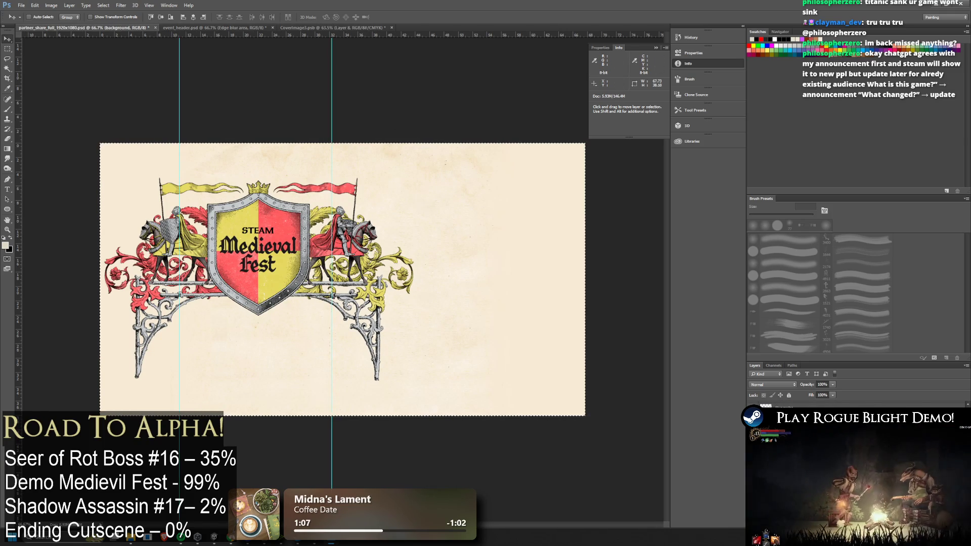
key("ctrl+v")
key("ctrl+z")
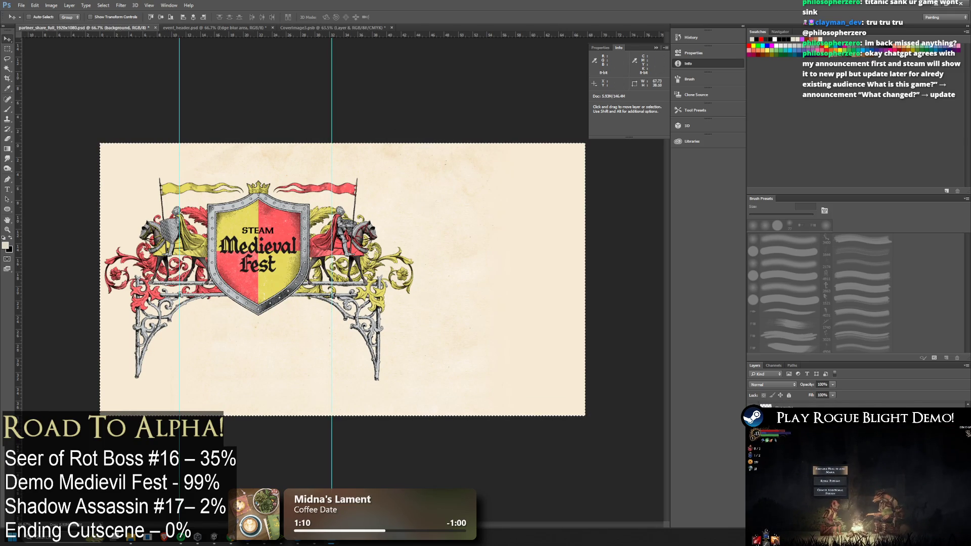
left_click(299, 28)
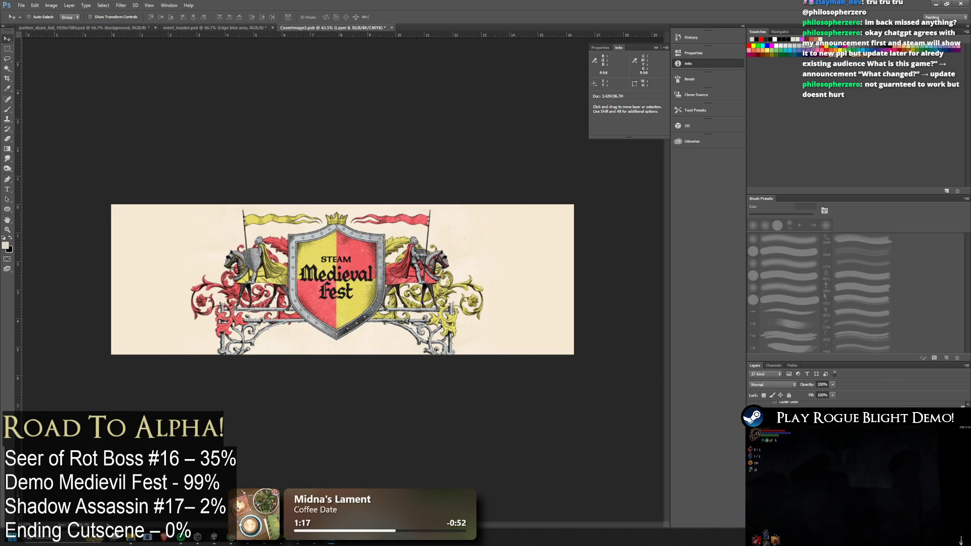
left_click(81, 28)
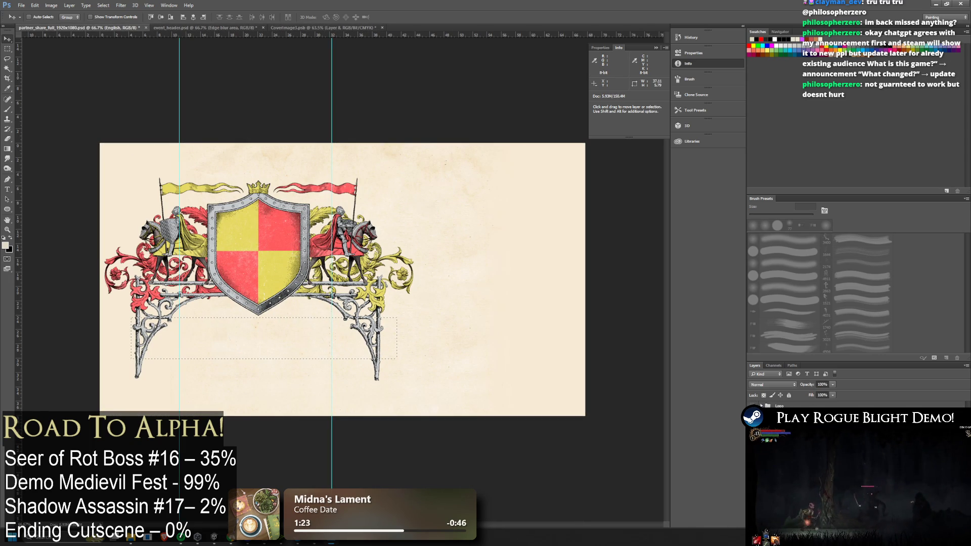
key("ctrl+j")
key("ctrl+a")
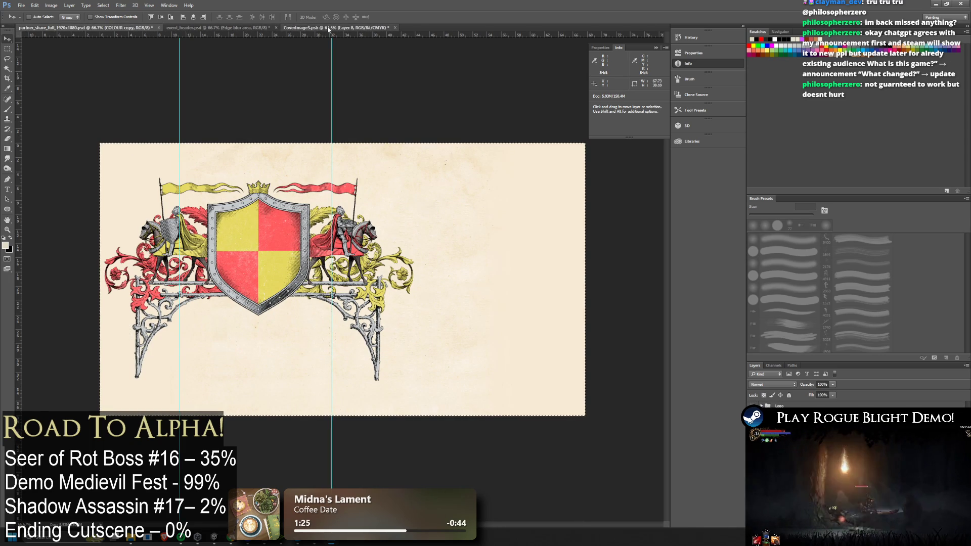
left_click(329, 28)
Step: Paste the plain red-and-yellow quartered shield and position it over the old logo
key("ctrl+a")
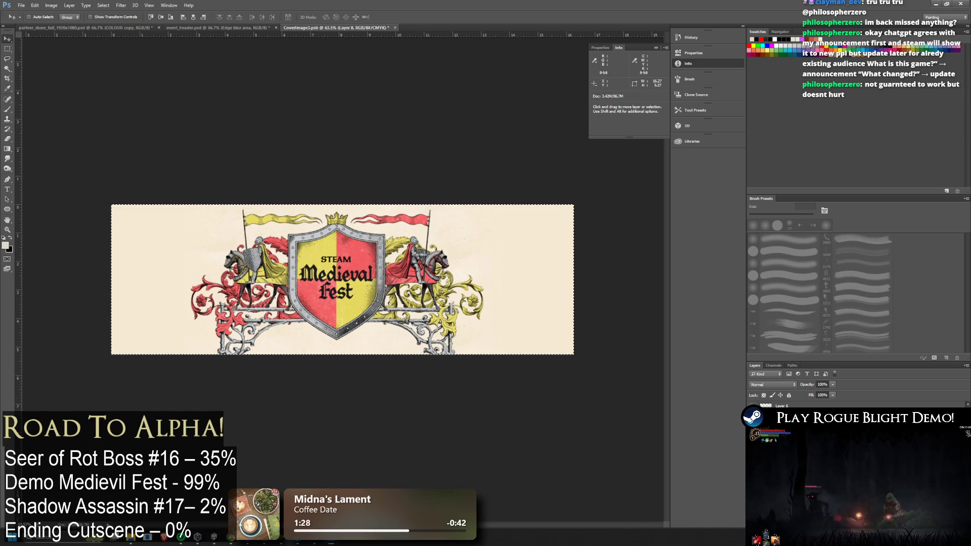
key("ctrl+v")
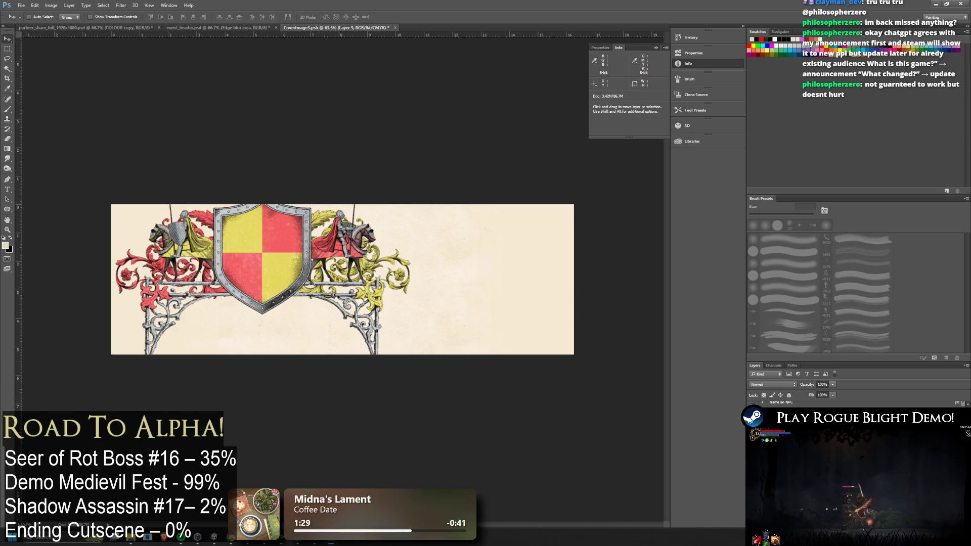
key("ctrl+t")
mouse_move(444, 284)
left_mouse_down()
mouse_move(353, 268)
mouse_move(372, 252)
mouse_move(375, 282)
mouse_move(376, 265)
left_mouse_up()
key("Return")
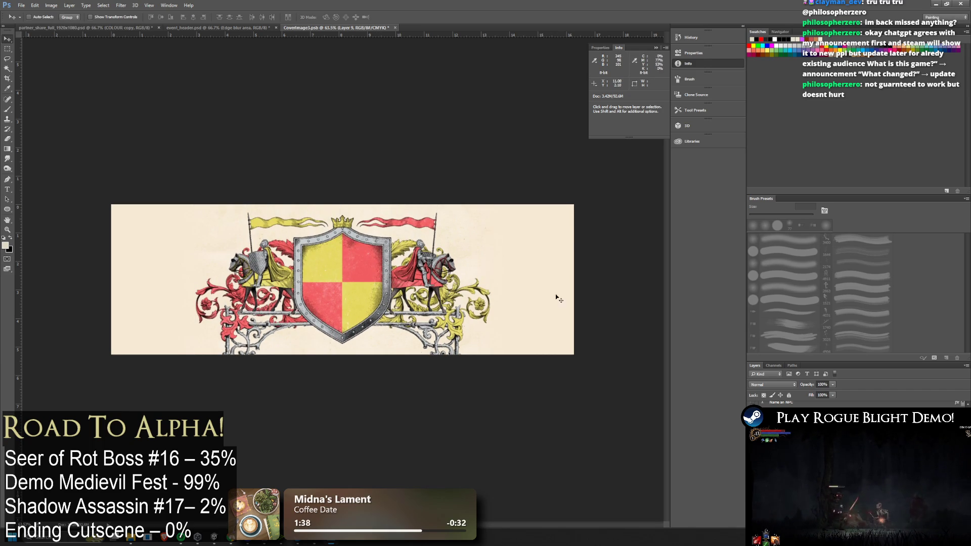
key("ctrl+comma")
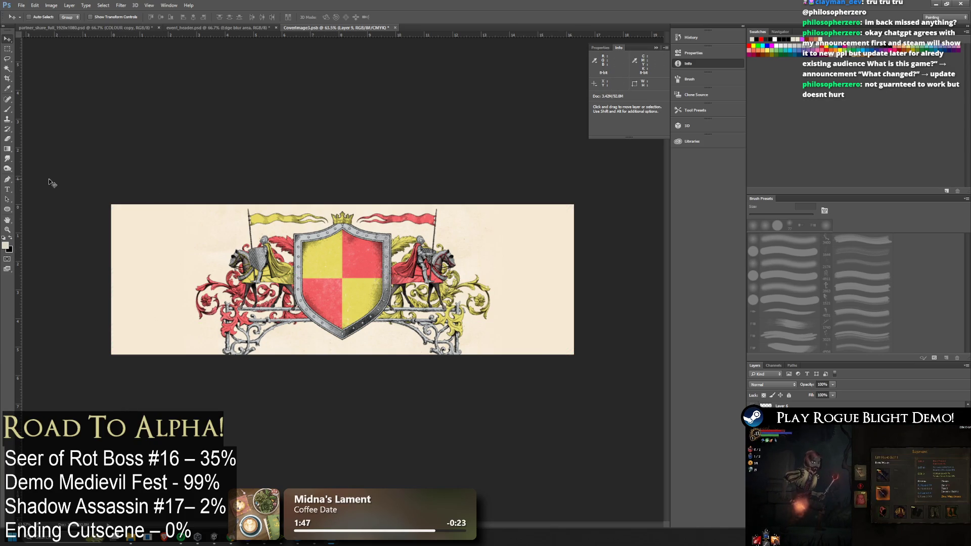
left_click(7, 190)
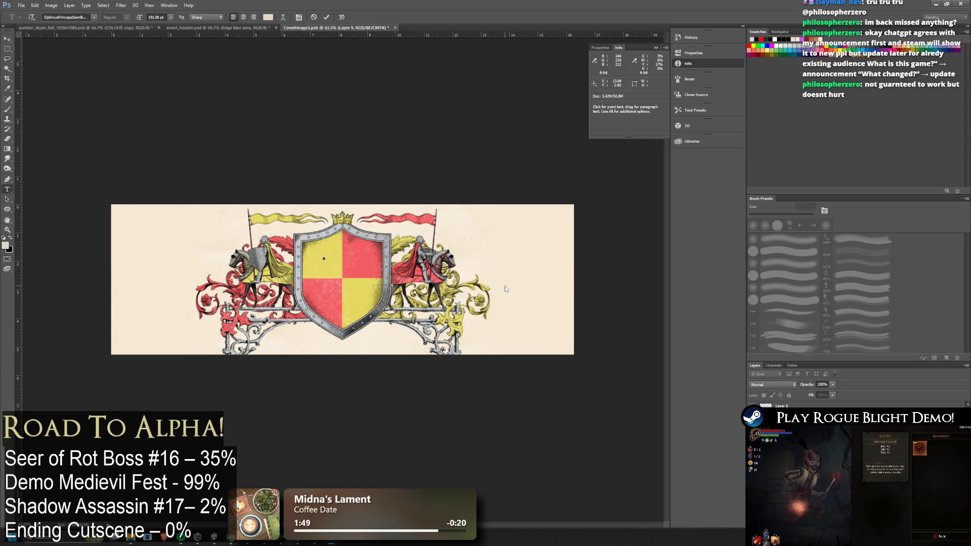
Step: Start text on the banner at 60 pt, then cancel the unfinished 'MA' text
left_click(325, 235)
type("MA")
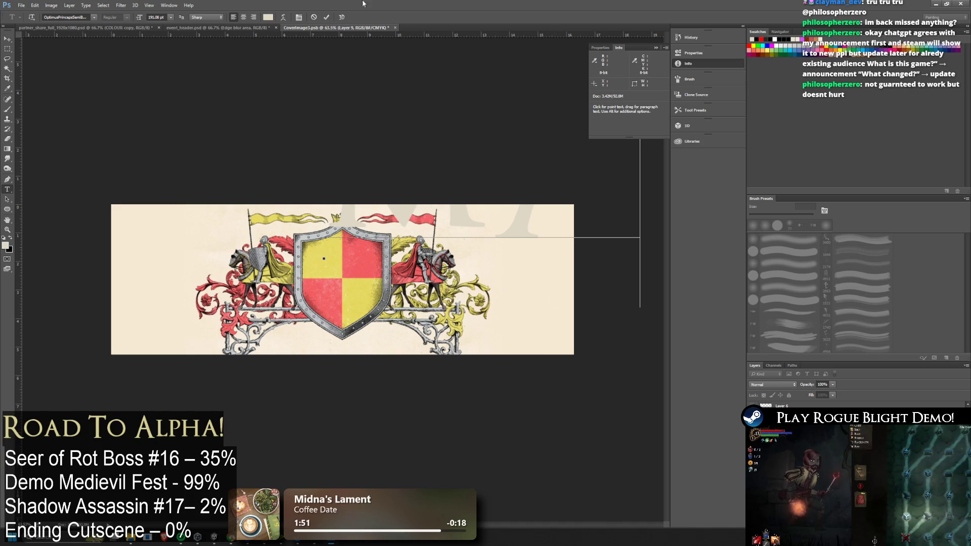
left_click(171, 17)
left_click(174, 137)
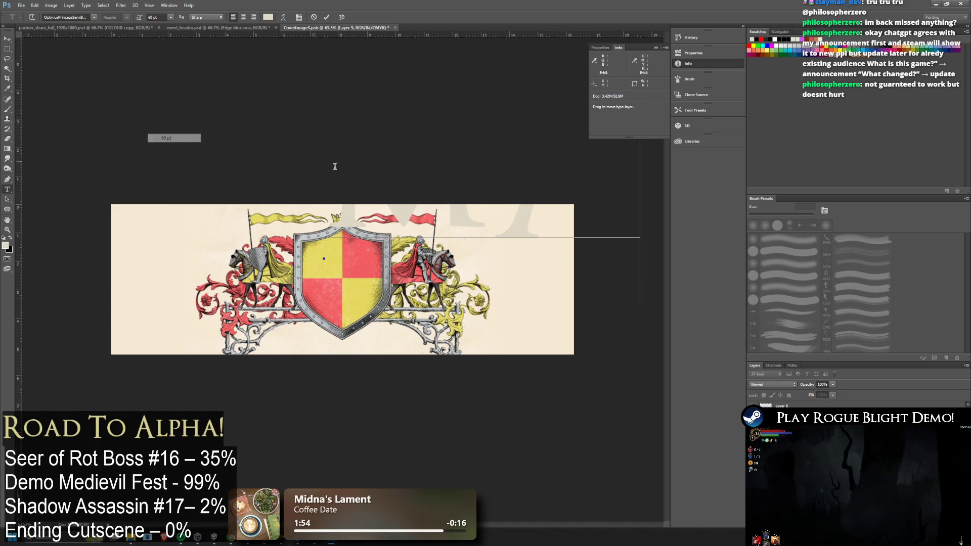
key("Escape")
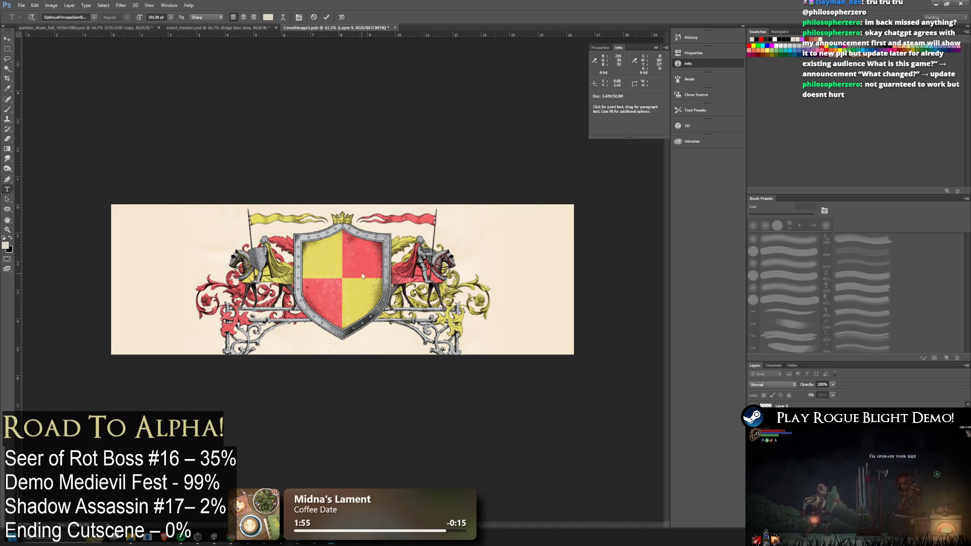
Step: Start a new text line on the shield and set the lettering size to 25 pt
left_click(307, 232)
left_click(155, 17)
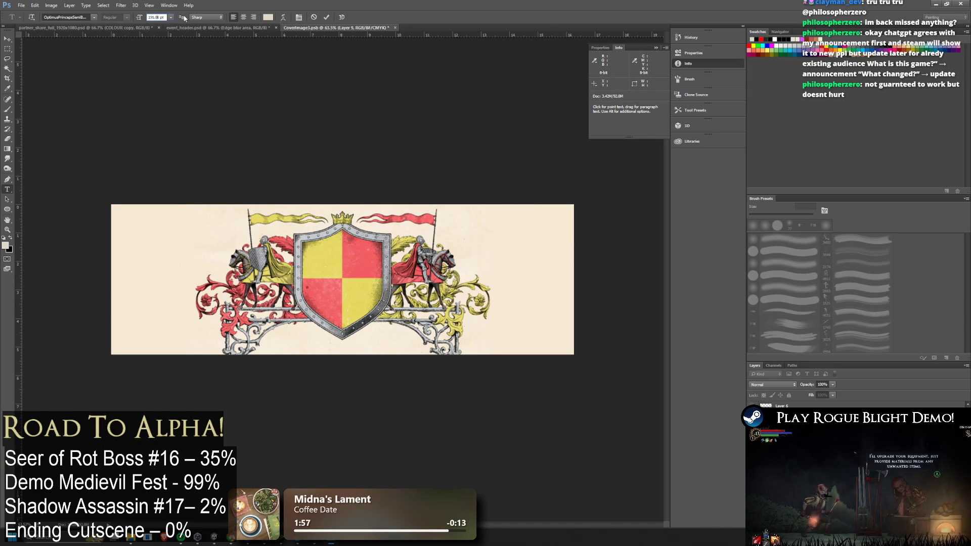
type("59")
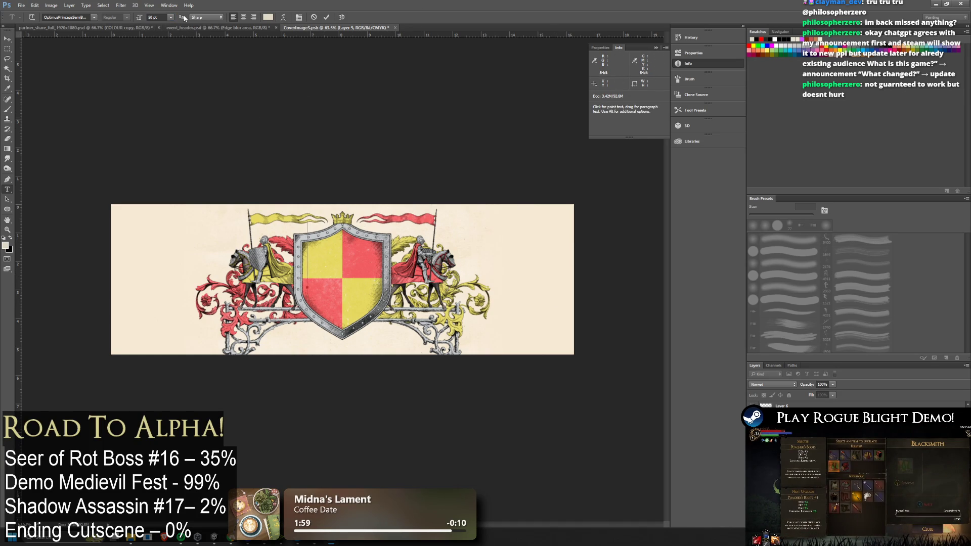
type("J")
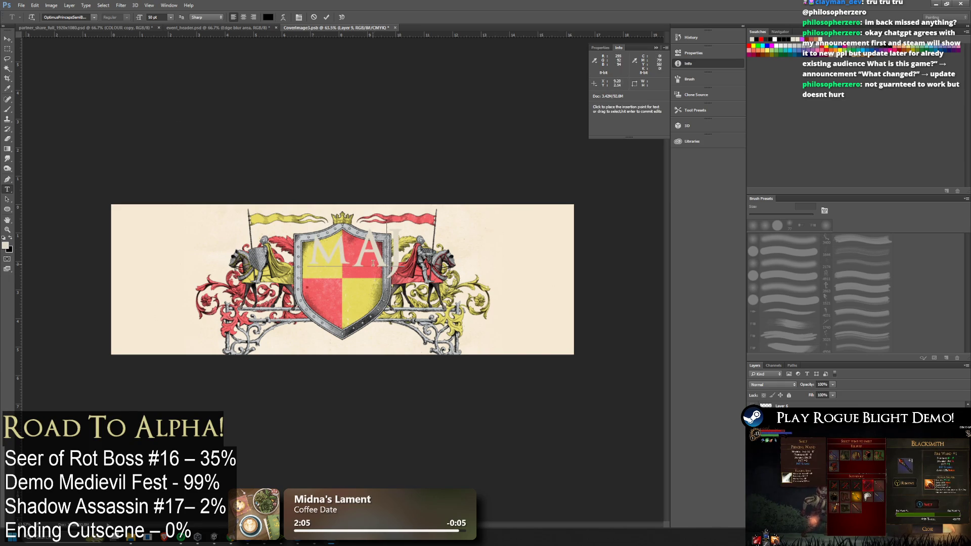
key("ctrl+z")
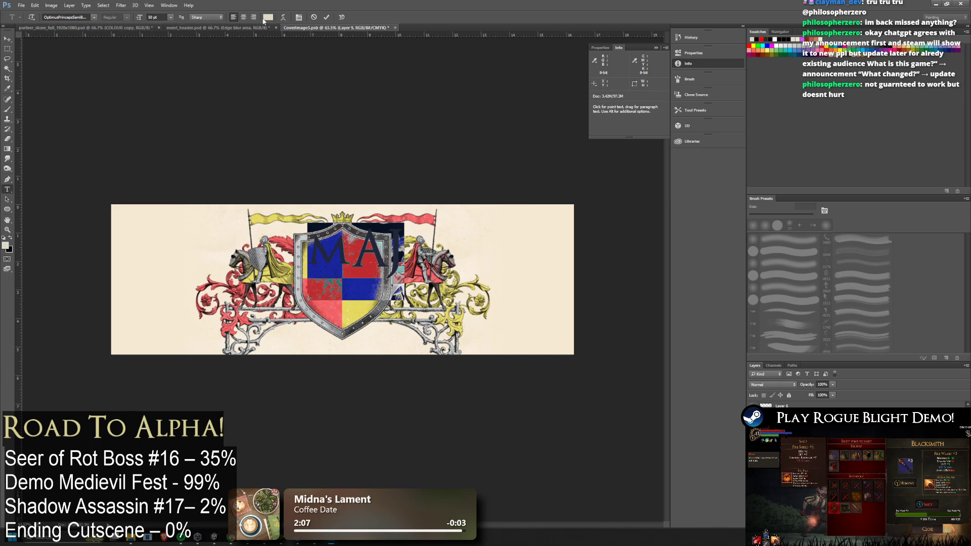
key("ctrl+z")
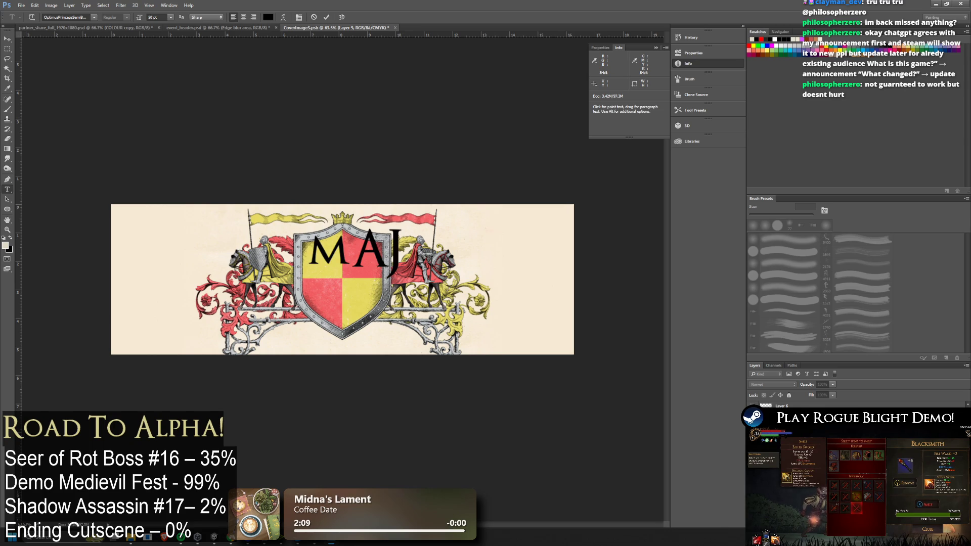
key("ctrl+z")
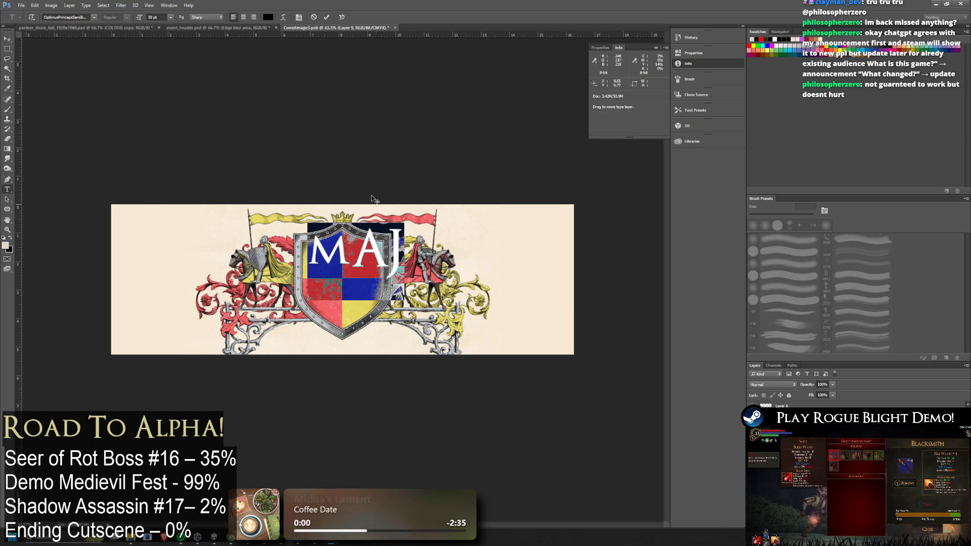
key("ctrl+alt+z")
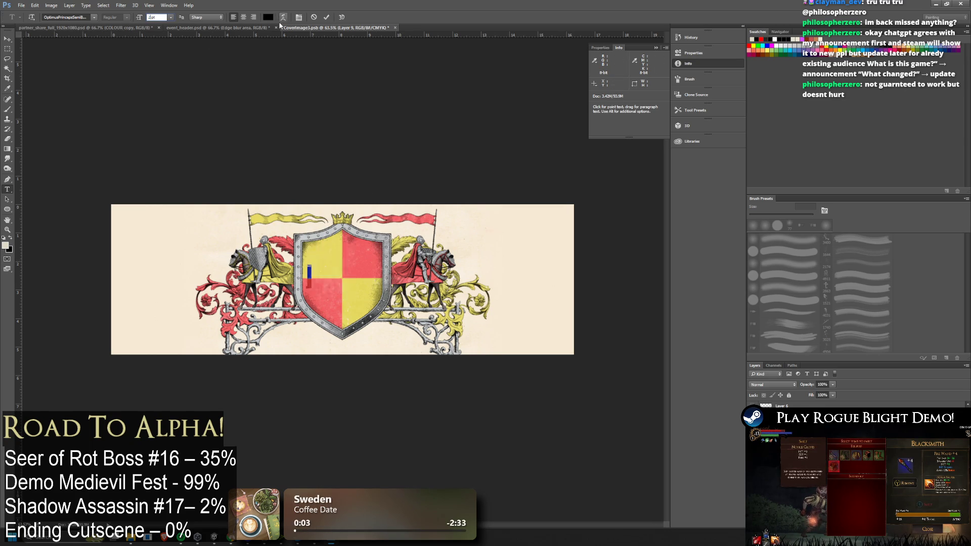
key("ctrl+z")
key("ctrl+z")
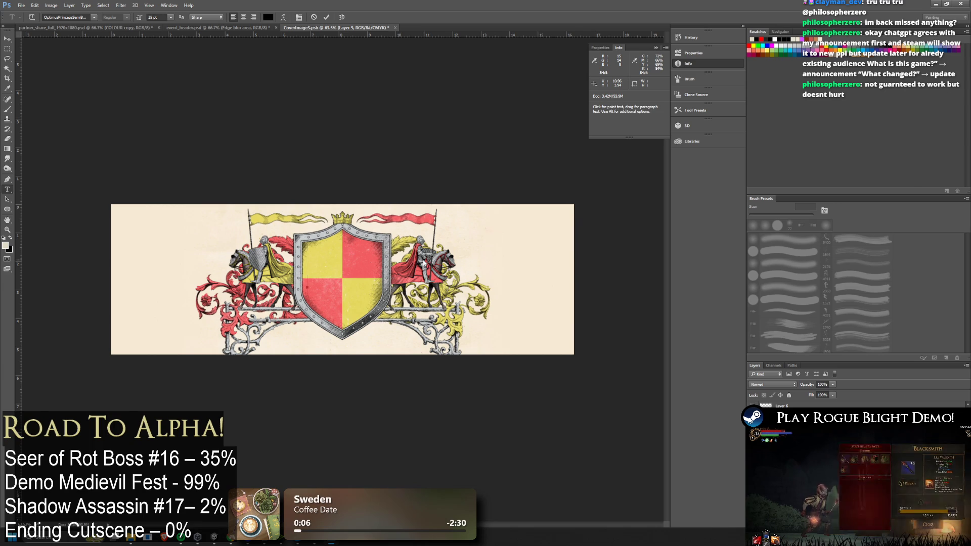
Step: Type 'Major' on the upper line and 'Demo' below it on the shield
type("MAJ")
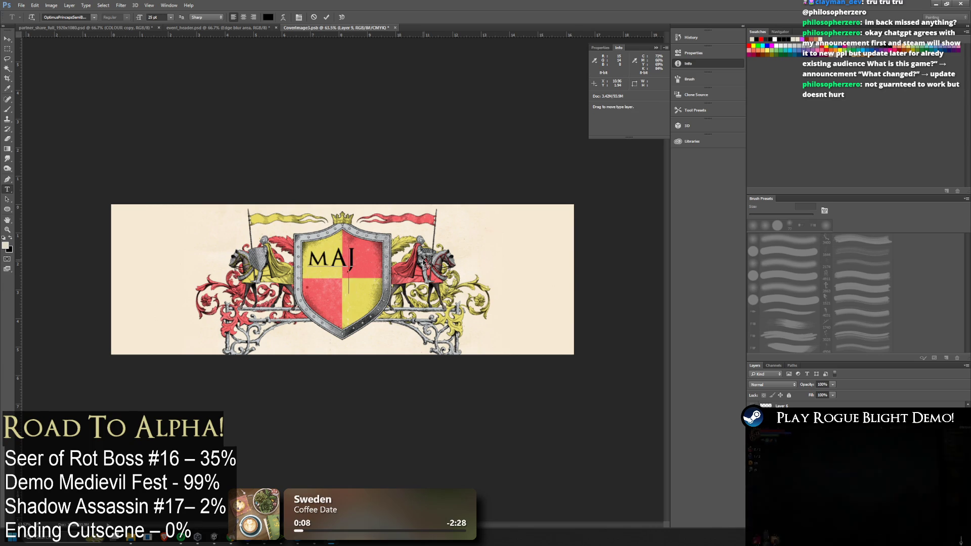
key("BackSpace")
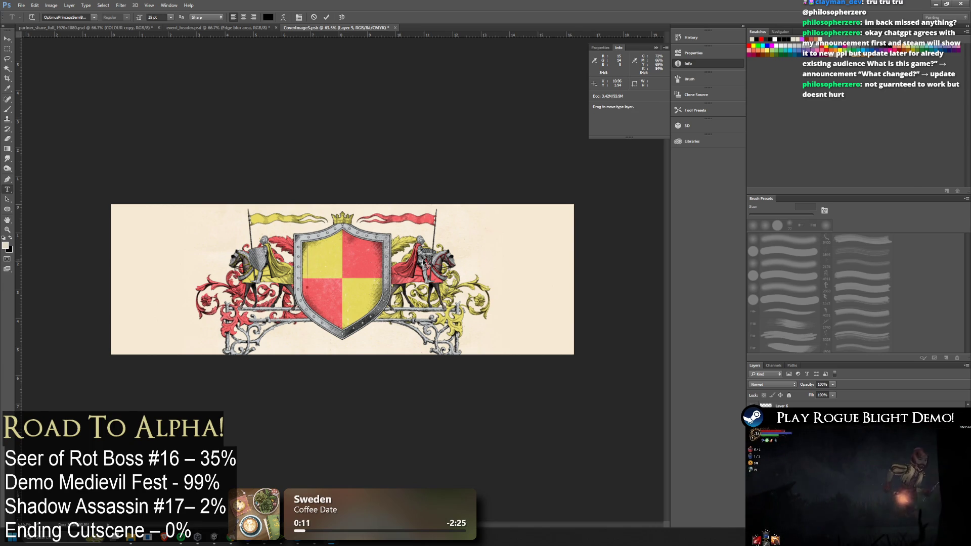
type("MAJ")
key("BackSpace")
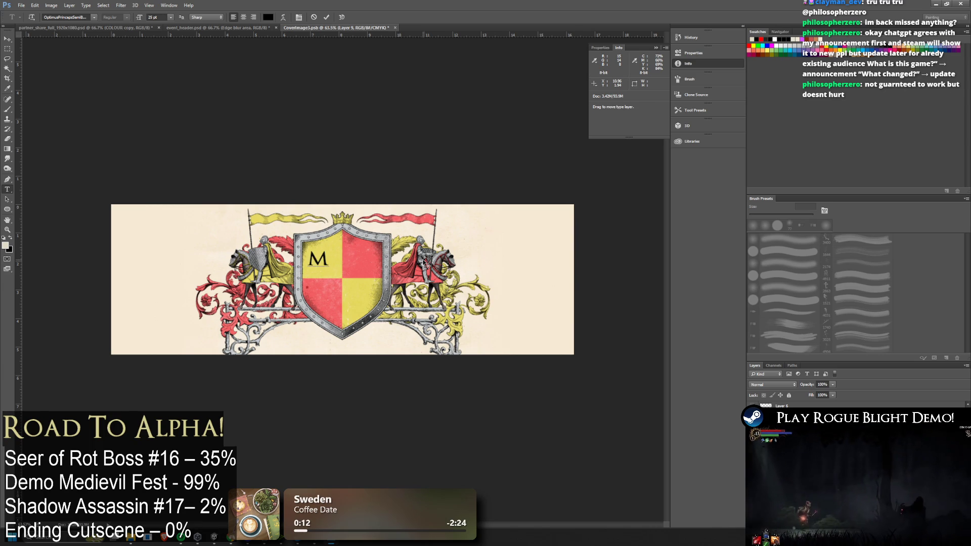
key("BackSpace")
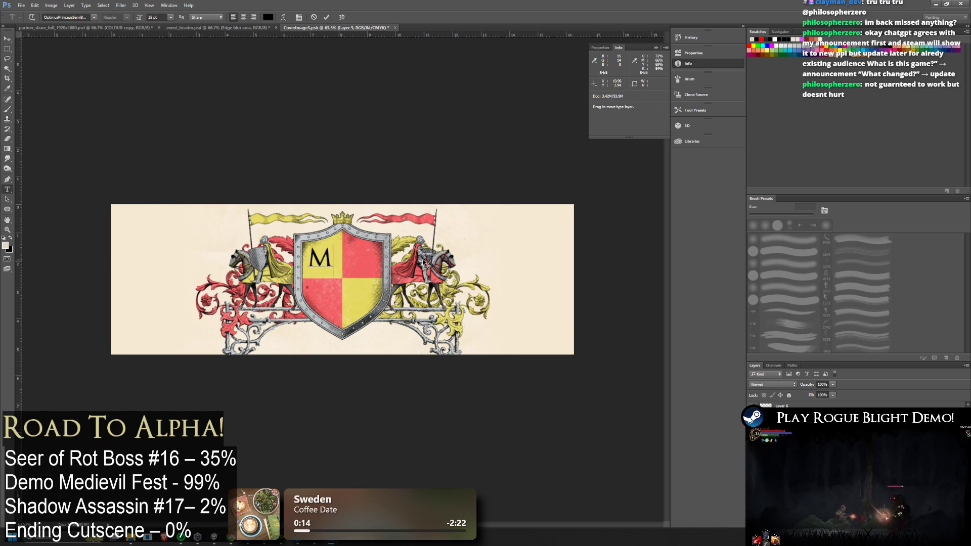
type("AJOR")
key("Return")
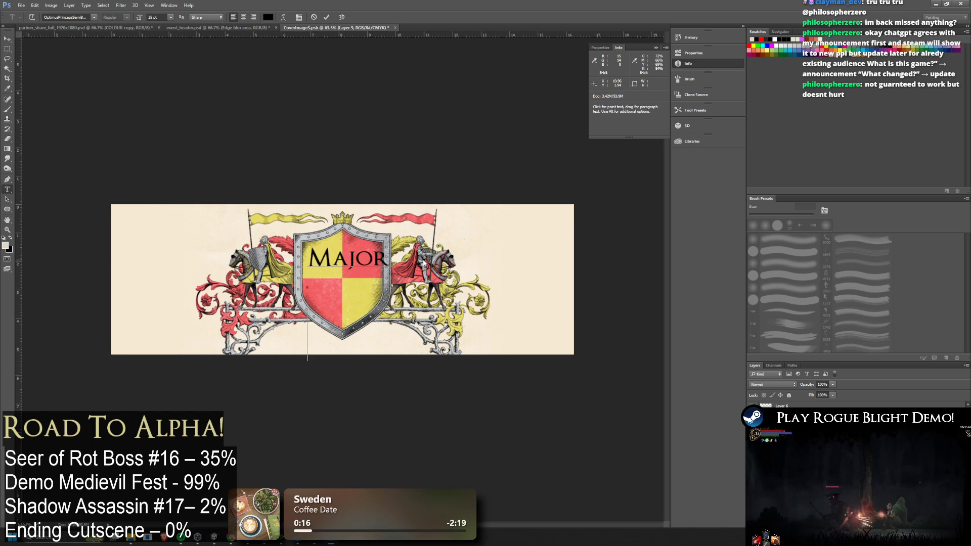
type("Demo")
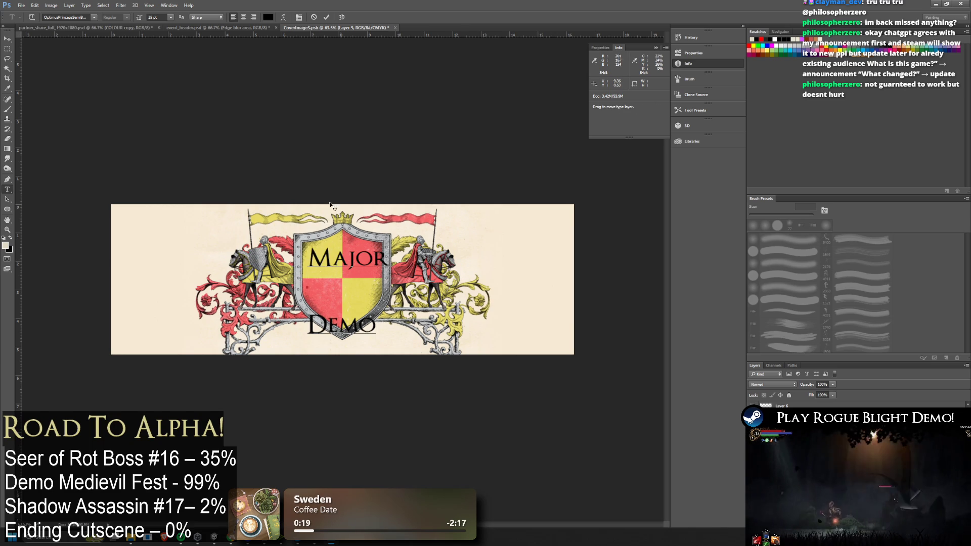
key("Return")
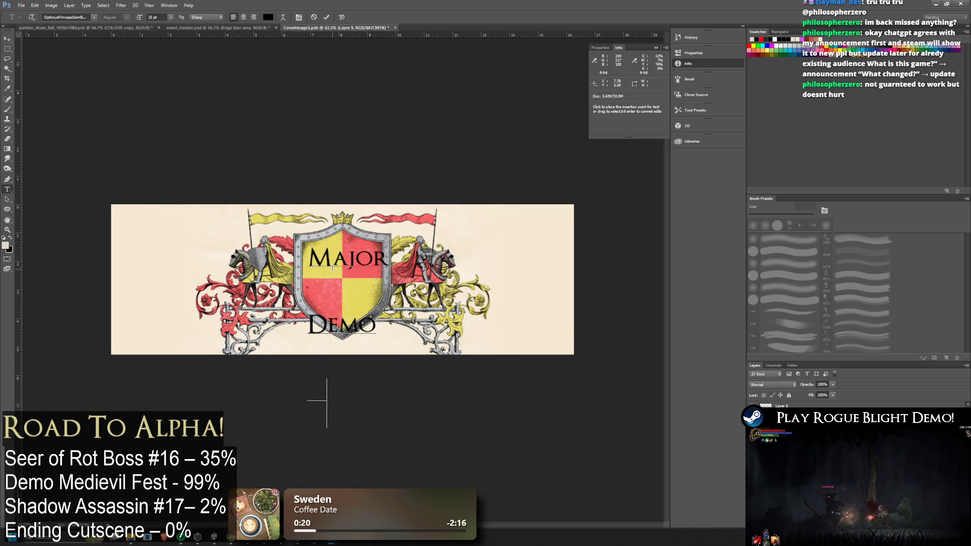
Step: Try vertical orientation for the shield lettering, then revert it to horizontal
key("ctrl+a")
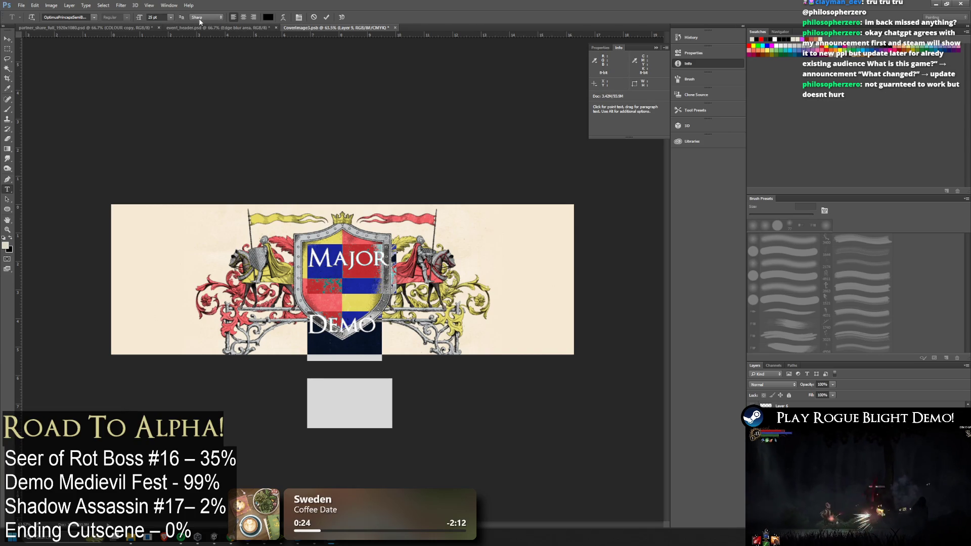
left_click(31, 19)
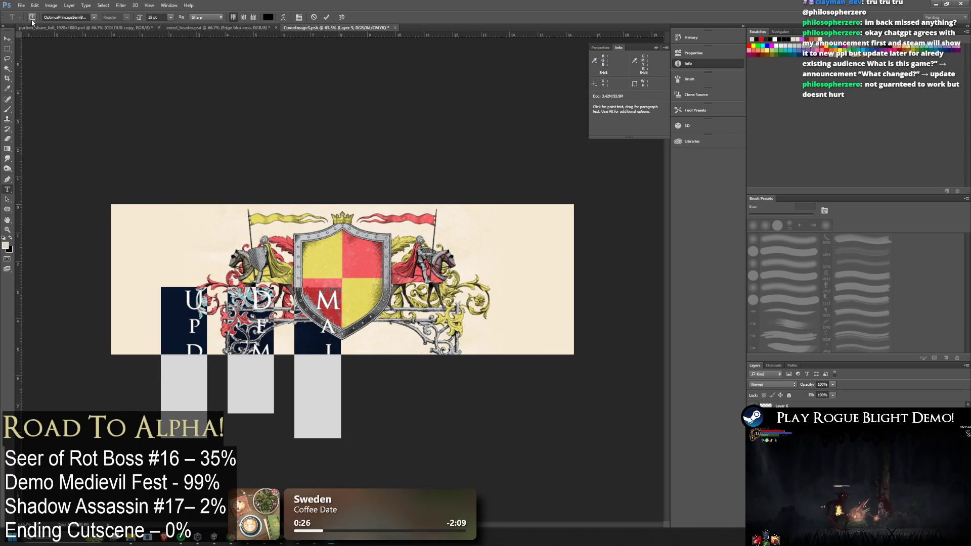
key("ctrl+z")
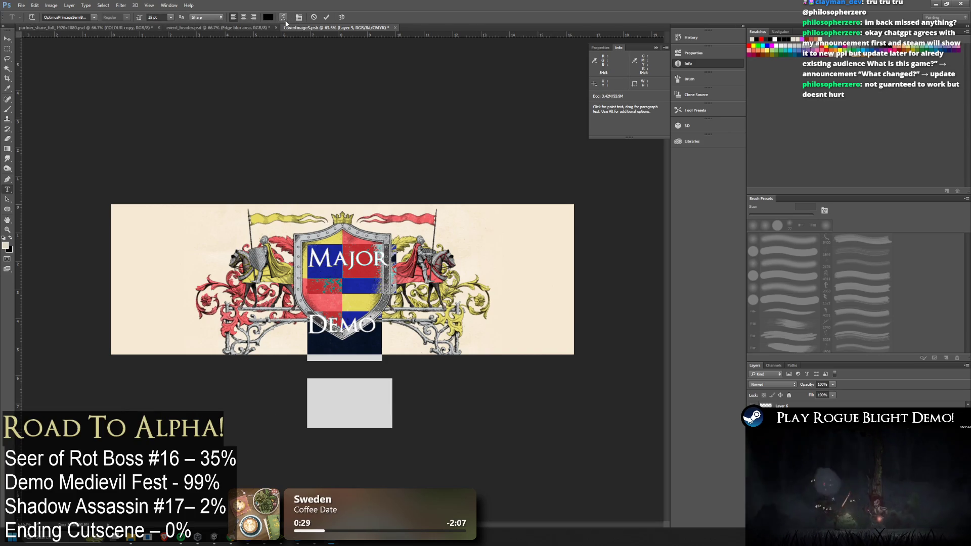